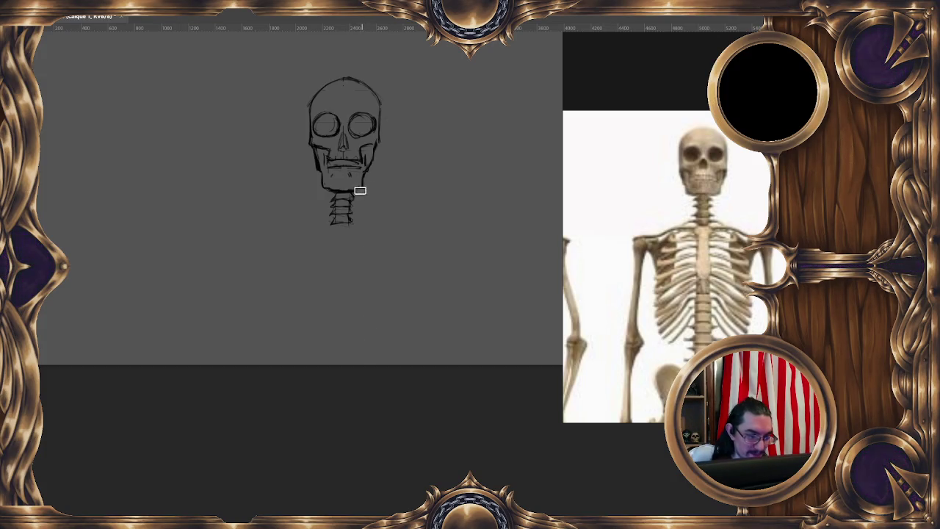
# Step: Retrace the front skull's neck top, right jaw and left cranium contour with firmer lines
pyautogui.moveTo(335, 189); pyautogui.dragTo(352, 189)
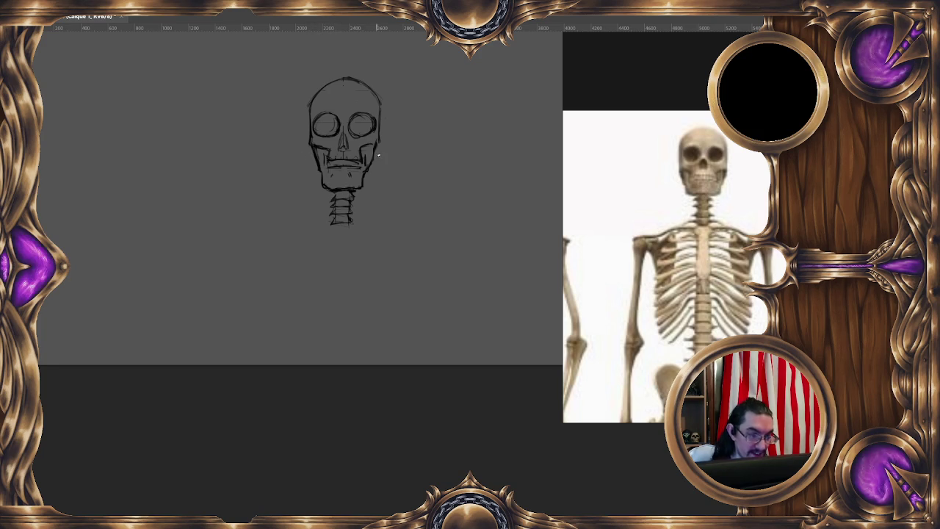
pyautogui.moveTo(371, 167); pyautogui.dragTo(367, 147)
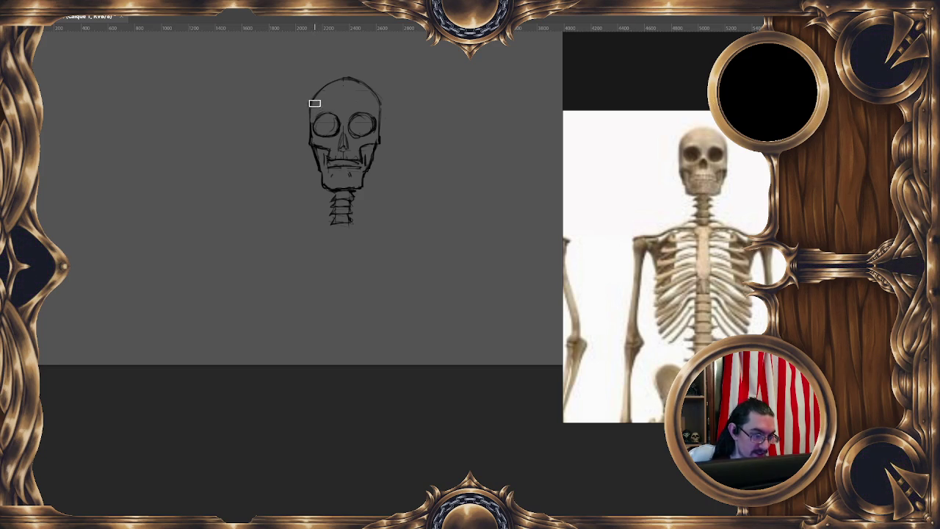
pyautogui.moveTo(314, 108); pyautogui.dragTo(311, 129)
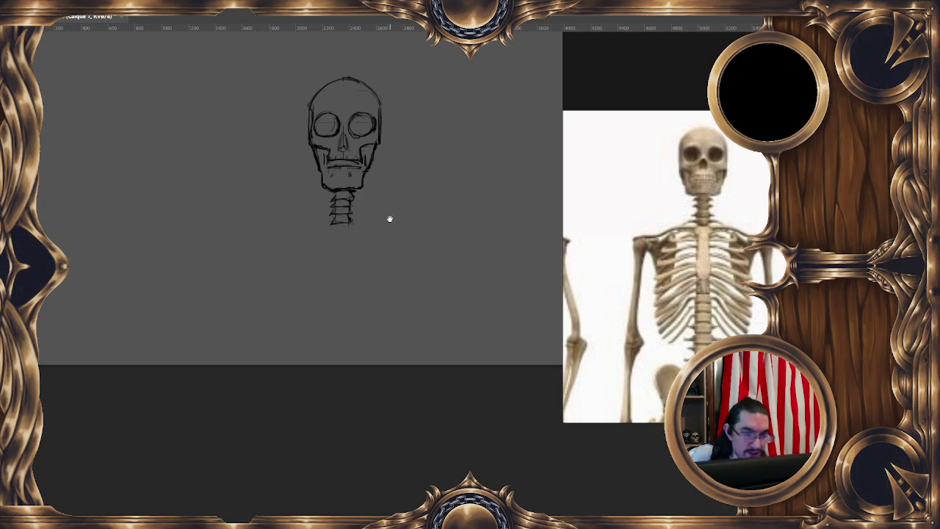
pyautogui.moveTo(390, 219); pyautogui.dragTo(382, 228)
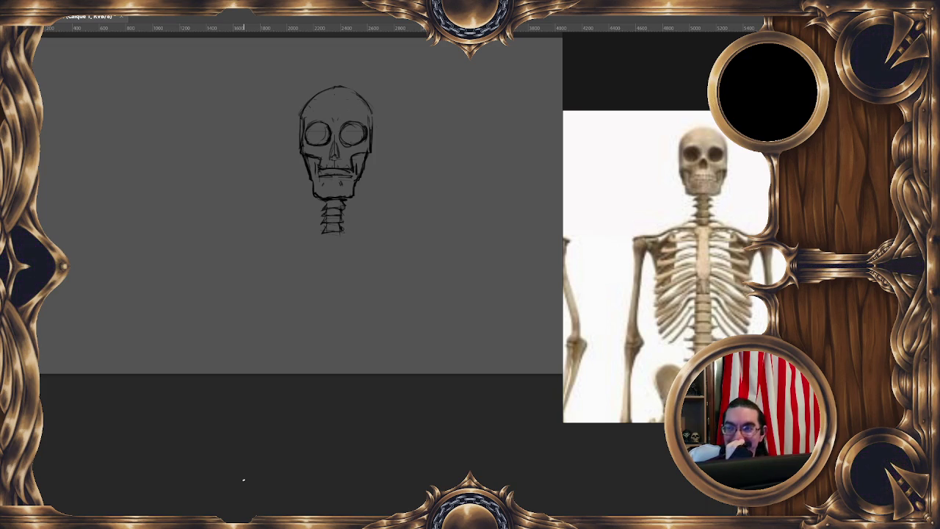
pyautogui.moveTo(396, 178)
pyautogui.mouseDown()
pyautogui.moveTo(409, 195)
pyautogui.moveTo(422, 193)
pyautogui.moveTo(400, 194)
pyautogui.moveTo(428, 256)
pyautogui.mouseUp()
# Step: Zoom out and move the front-view skull sketch to the canvas's upper left
pyautogui.scroll(-1, 433, 262)
pyautogui.scroll(-1, 434, 262)
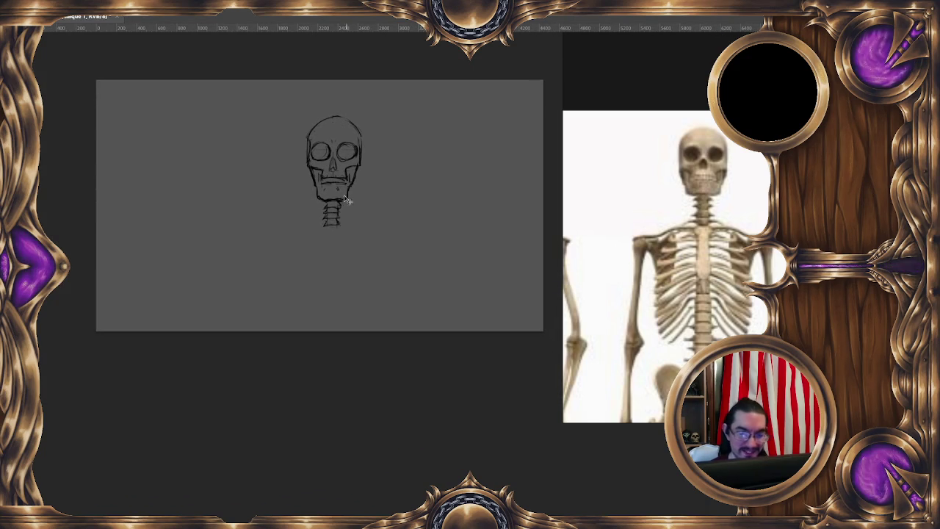
pyautogui.moveTo(331, 183)
pyautogui.mouseDown()
pyautogui.moveTo(160, 162)
pyautogui.moveTo(163, 176)
pyautogui.mouseUp()
pyautogui.moveTo(367, 296)
pyautogui.mouseDown()
pyautogui.moveTo(361, 186)
pyautogui.moveTo(376, 193)
pyautogui.mouseUp()
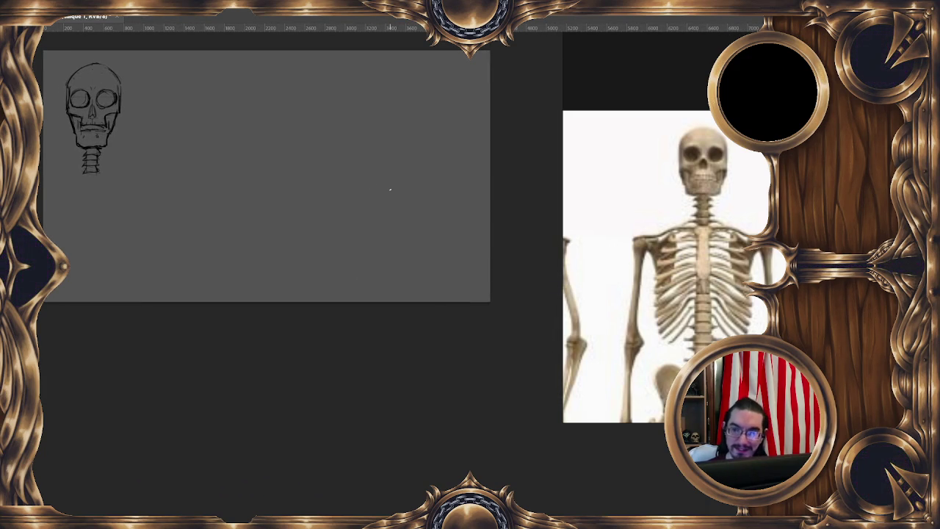
# Step: Add a new layer for the next skull sketch
pyautogui.hotkey('ctrl', 'shift', 'n')
pyautogui.moveTo(477, 227); pyautogui.dragTo(288, 226)
pyautogui.click(426, 252)
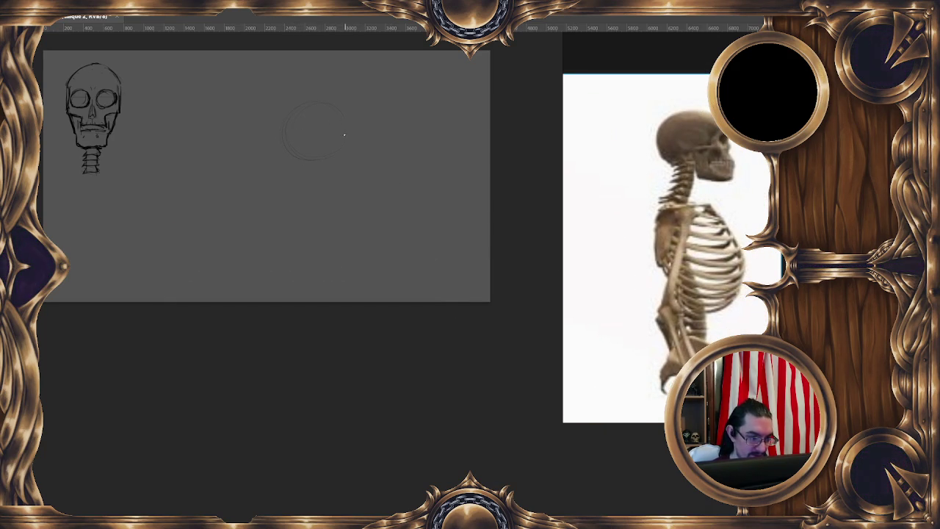
# Step: Draw a vertical face line below the circle, a horizontal guide and the lower jaw line
pyautogui.moveTo(345, 129); pyautogui.dragTo(350, 195)
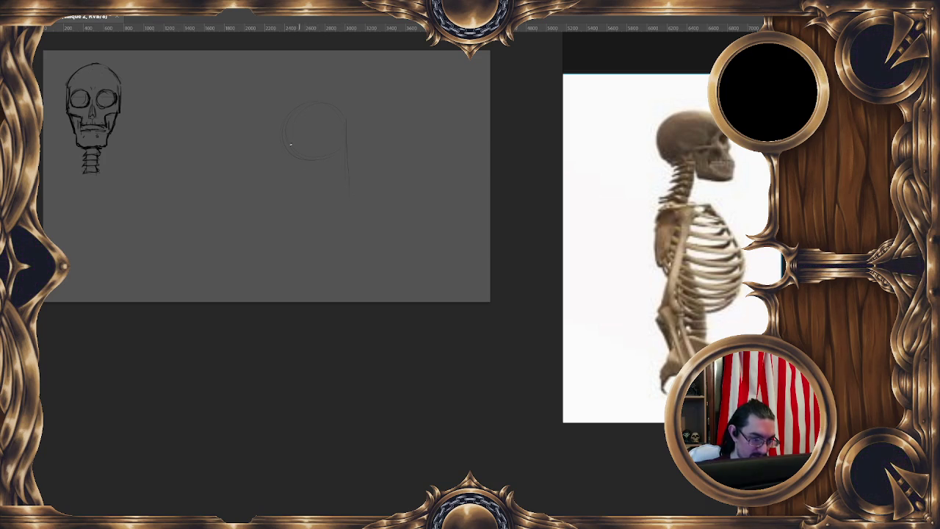
pyautogui.moveTo(347, 121)
pyautogui.mouseDown()
pyautogui.moveTo(345, 168)
pyautogui.moveTo(344, 160)
pyautogui.mouseUp()
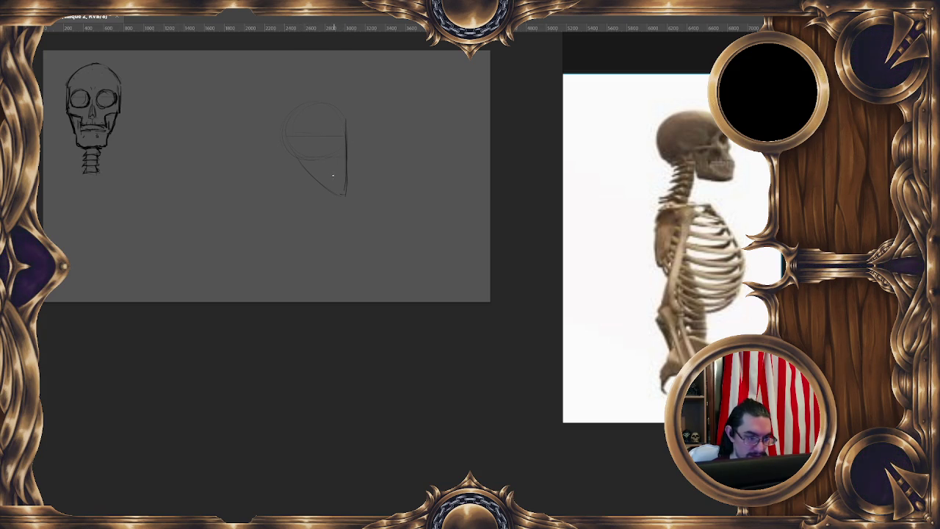
pyautogui.moveTo(321, 176); pyautogui.dragTo(348, 176)
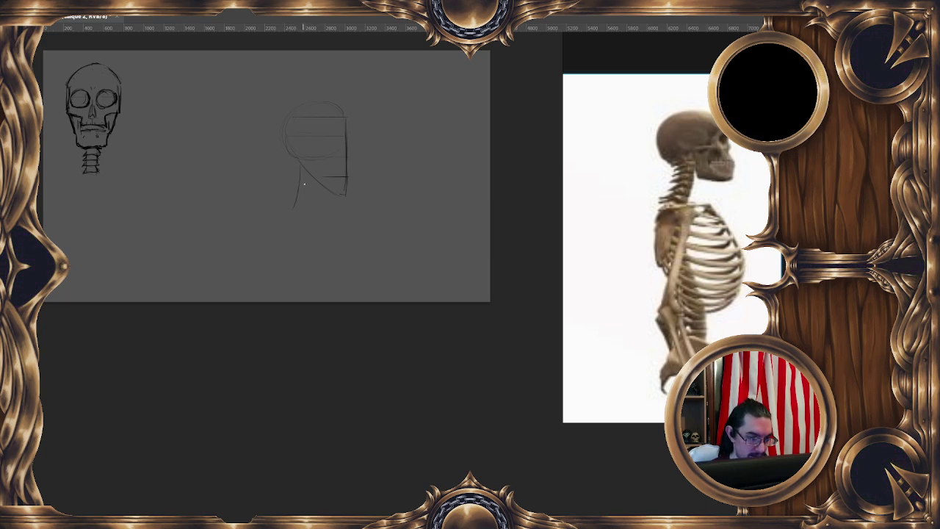
pyautogui.moveTo(310, 181); pyautogui.dragTo(307, 203)
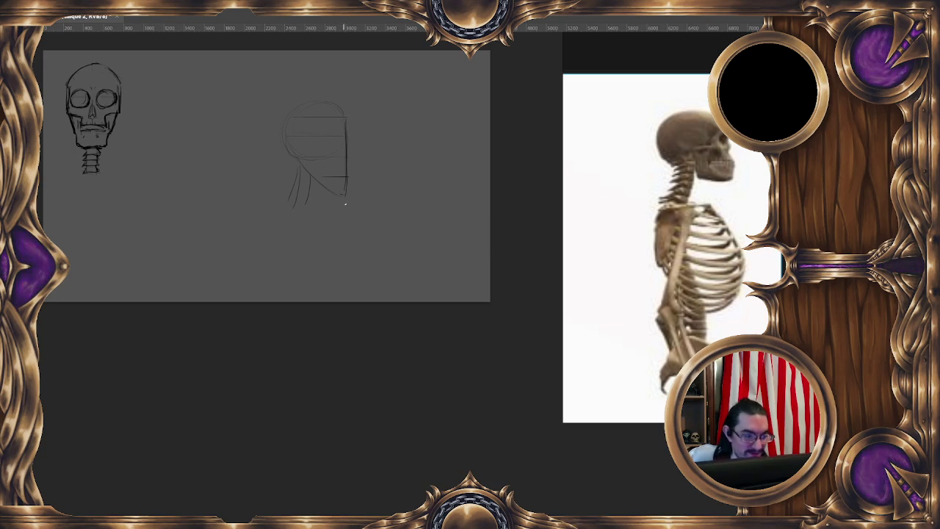
# Step: Draw the bottom of the side-view jaw and erase stray strokes at the head's lower left
pyautogui.press('e')
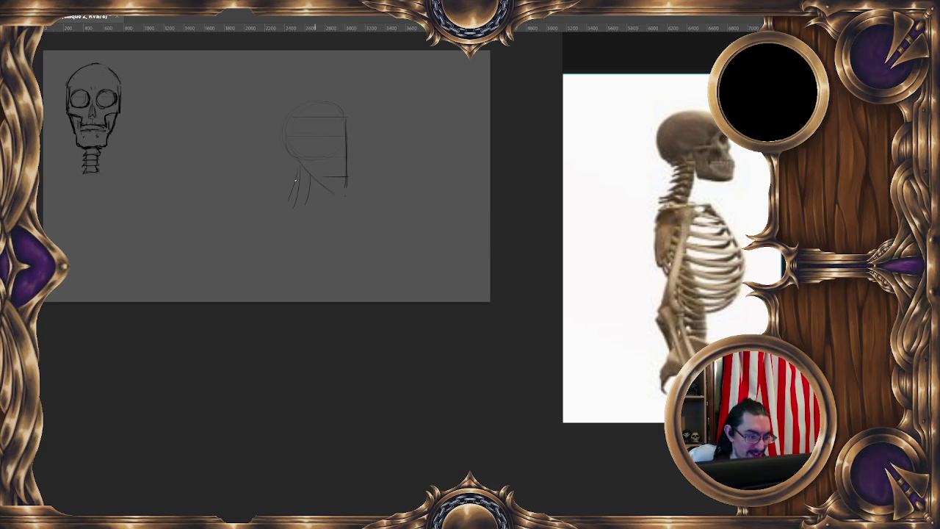
pyautogui.press('b')
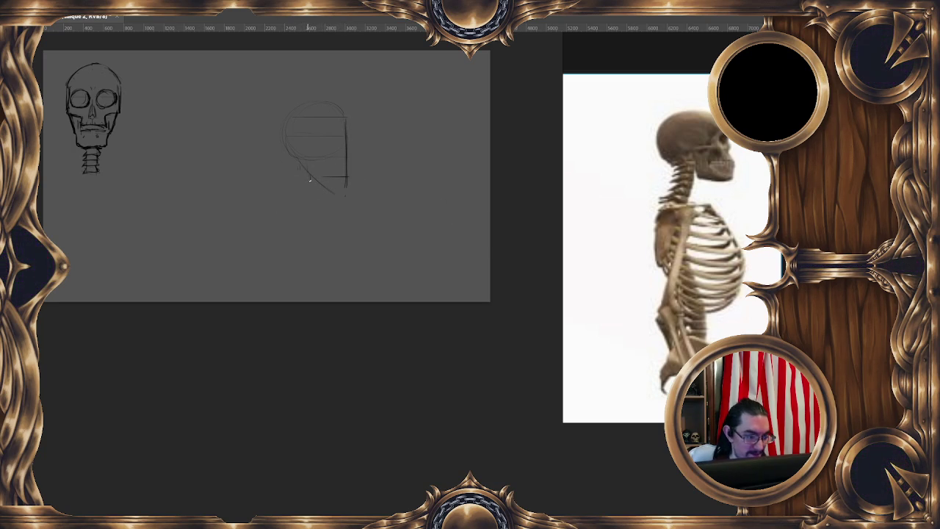
pyautogui.moveTo(319, 189); pyautogui.dragTo(343, 192)
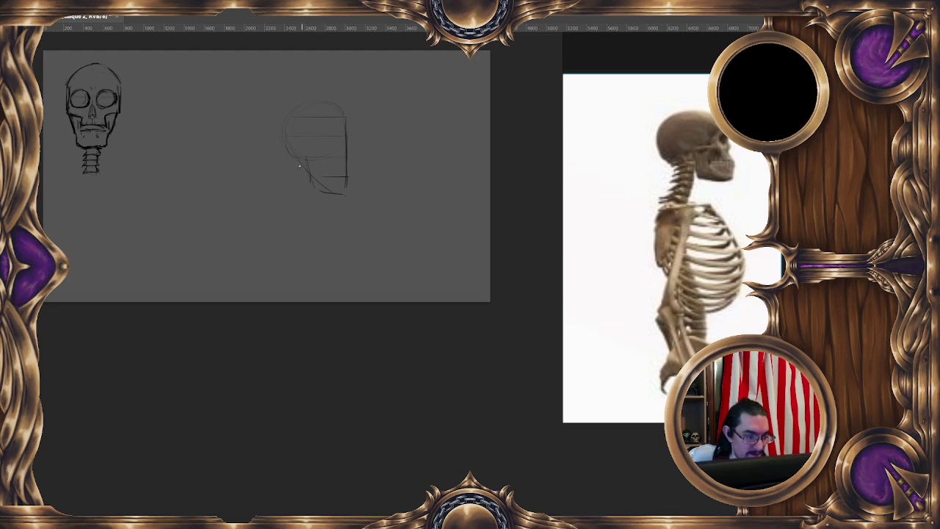
pyautogui.press('e')
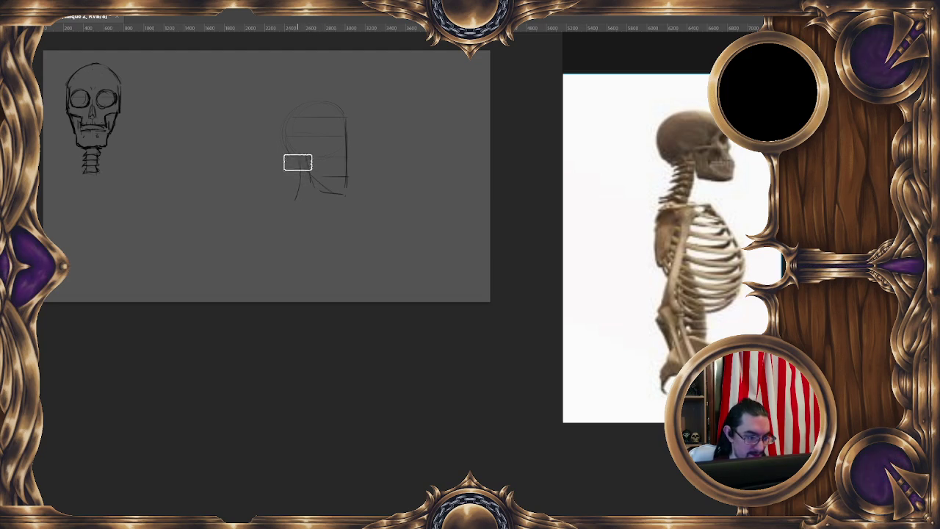
pyautogui.moveTo(294, 176); pyautogui.dragTo(283, 205)
pyautogui.press('b')
# Step: Redraw the back-of-neck line, darken the cranium's back edge, and add a cheek-to-neck line
pyautogui.moveTo(294, 163); pyautogui.dragTo(289, 192)
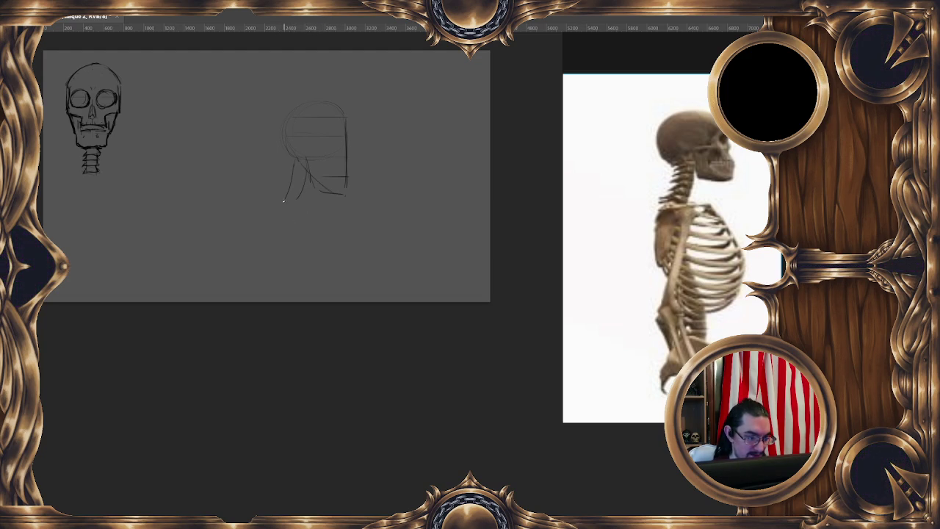
pyautogui.moveTo(289, 154); pyautogui.dragTo(309, 113)
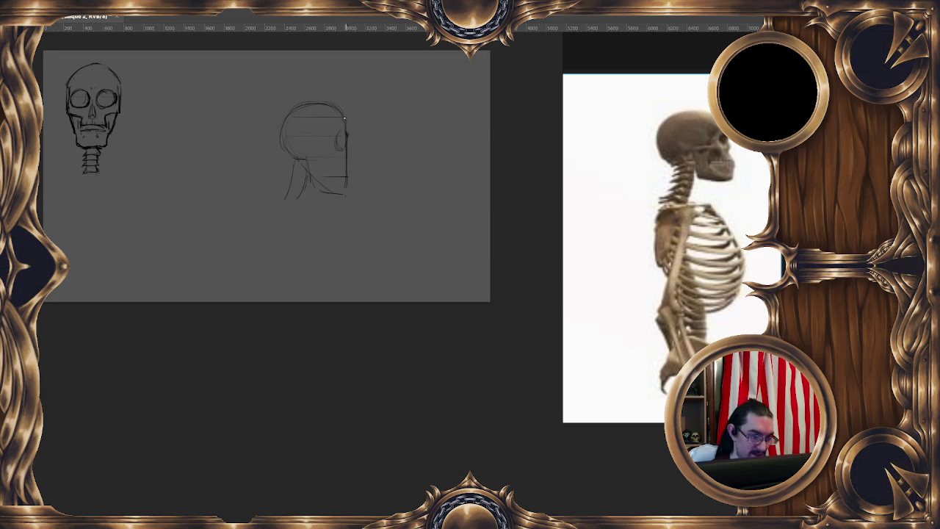
pyautogui.press('e')
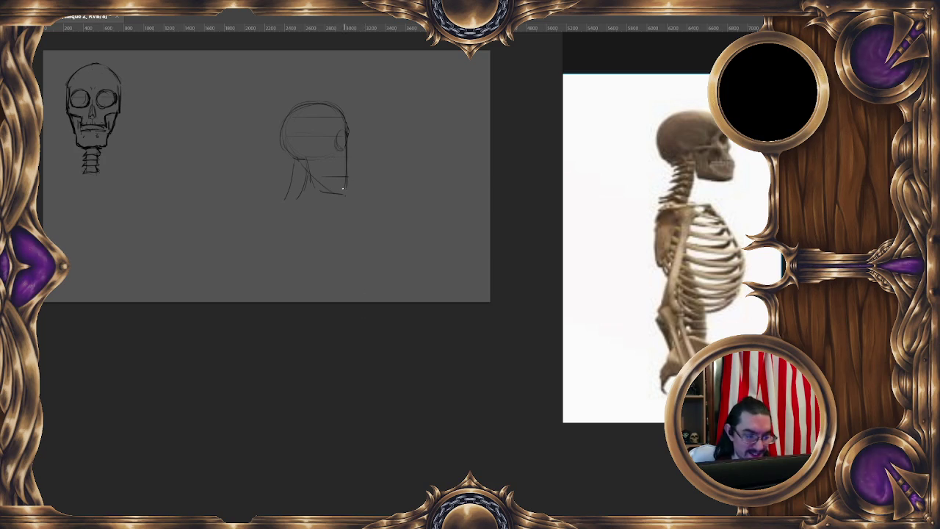
pyautogui.moveTo(302, 158); pyautogui.dragTo(309, 192)
# Step: Select the jaw and neck with the Polygonal Lasso and squash them shorter via Free Transform
pyautogui.press('l')
pyautogui.moveTo(299, 148)
pyautogui.mouseDown()
pyautogui.moveTo(308, 195)
pyautogui.moveTo(331, 189)
pyautogui.mouseUp()
pyautogui.rightClick(329, 167)
pyautogui.click(389, 266)
pyautogui.press('Return')
pyautogui.hotkey('ctrl', 'd')
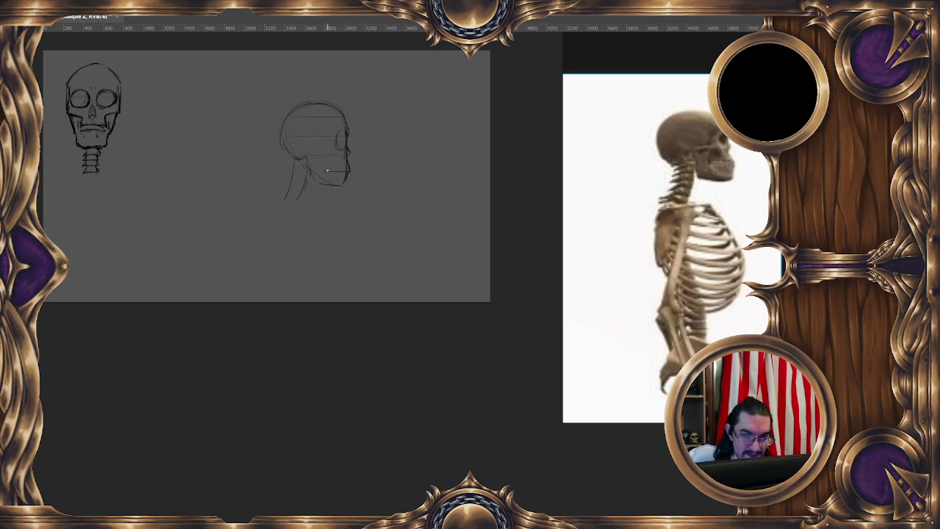
# Step: Sketch skull strokes inside the side-view circle, darken the neck, and add eye socket and cheekbone detail
pyautogui.moveTo(305, 152); pyautogui.dragTo(329, 147)
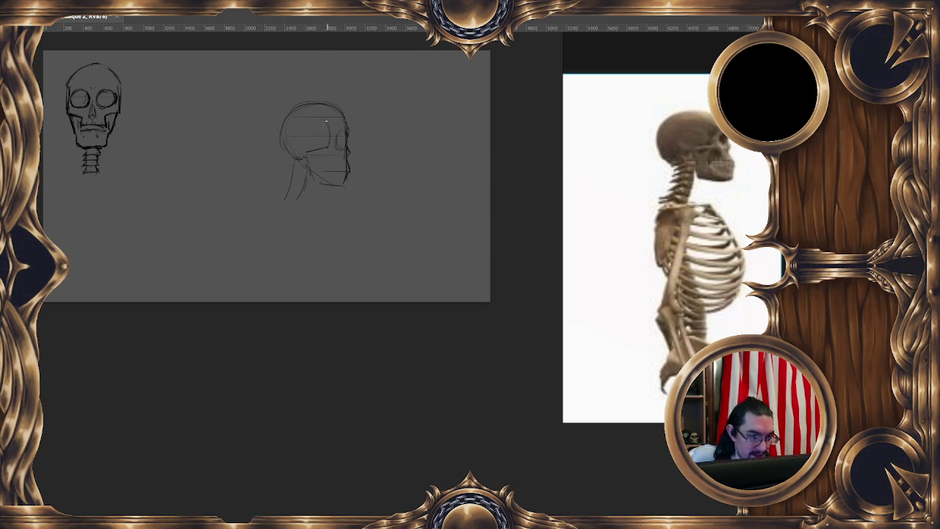
pyautogui.moveTo(323, 148); pyautogui.dragTo(330, 122)
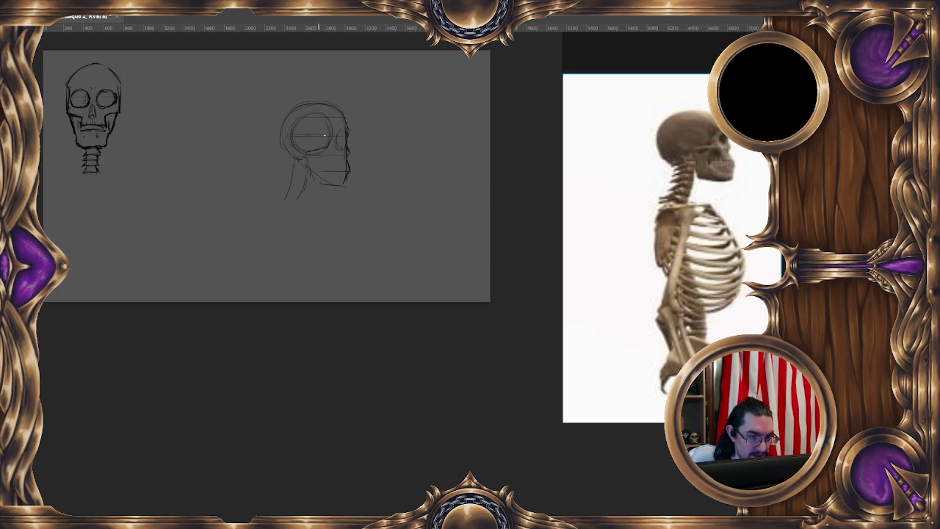
pyautogui.moveTo(309, 116)
pyautogui.mouseDown()
pyautogui.moveTo(310, 142)
pyautogui.moveTo(325, 148)
pyautogui.moveTo(299, 116)
pyautogui.mouseUp()
pyautogui.moveTo(294, 159)
pyautogui.mouseDown()
pyautogui.moveTo(283, 196)
pyautogui.moveTo(345, 181)
pyautogui.moveTo(327, 170)
pyautogui.mouseUp()
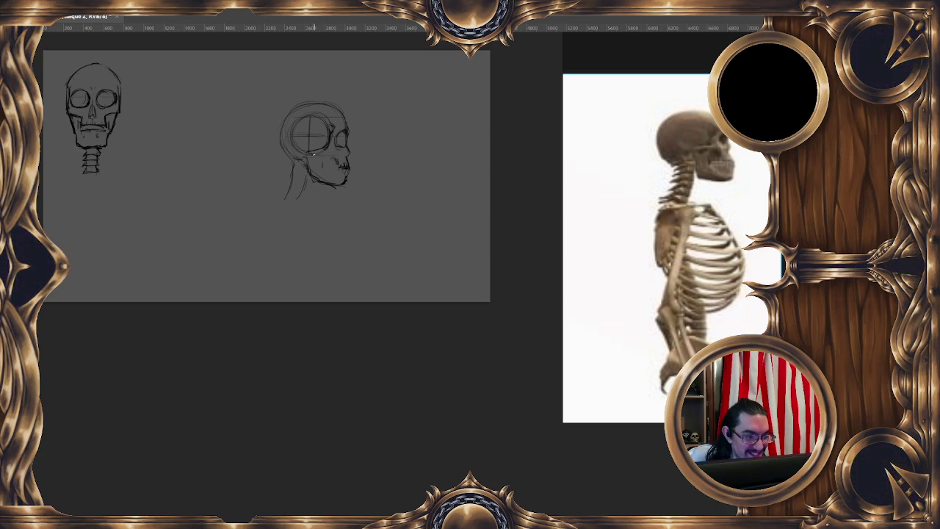
pyautogui.moveTo(311, 133); pyautogui.dragTo(314, 146)
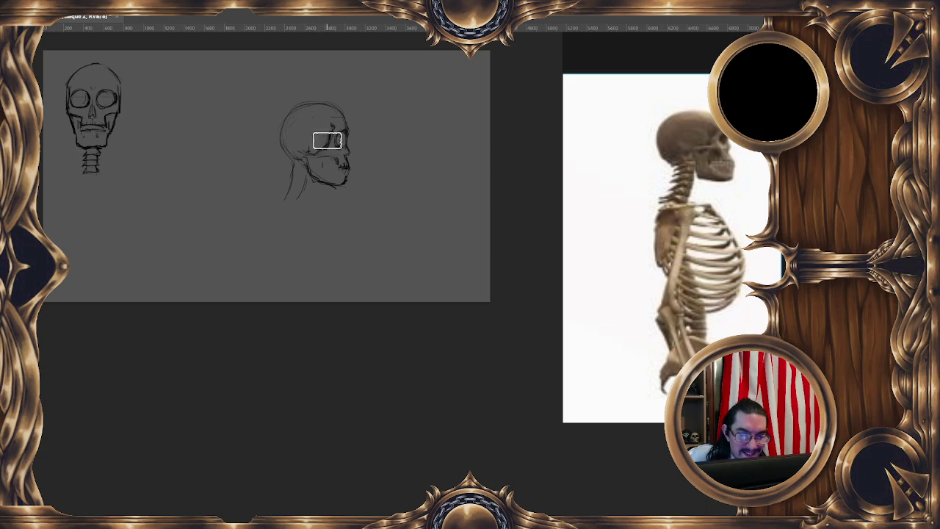
pyautogui.moveTo(330, 140); pyautogui.dragTo(322, 151)
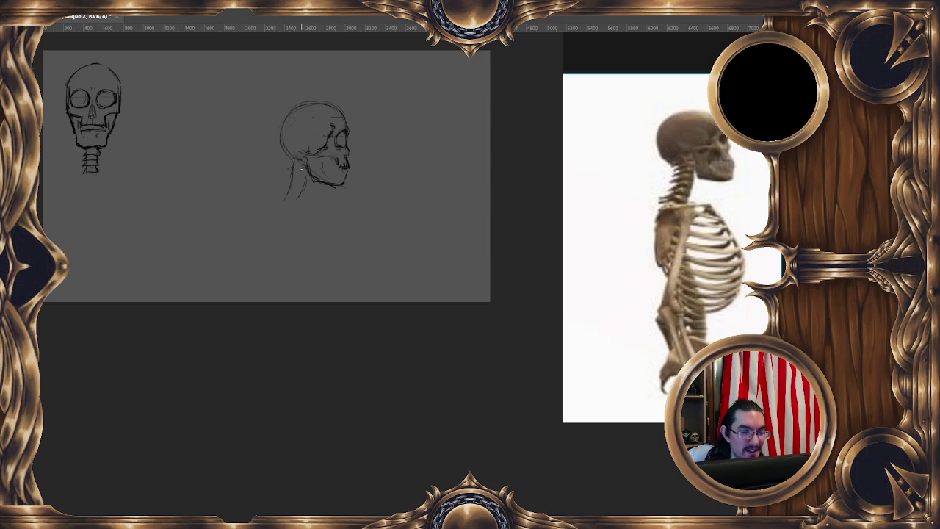
# Step: Select and then deselect the side-view skull's eye region
pyautogui.moveTo(328, 128)
pyautogui.mouseDown()
pyautogui.moveTo(339, 136)
pyautogui.moveTo(336, 120)
pyautogui.moveTo(291, 125)
pyautogui.mouseUp()
pyautogui.click(313, 144)
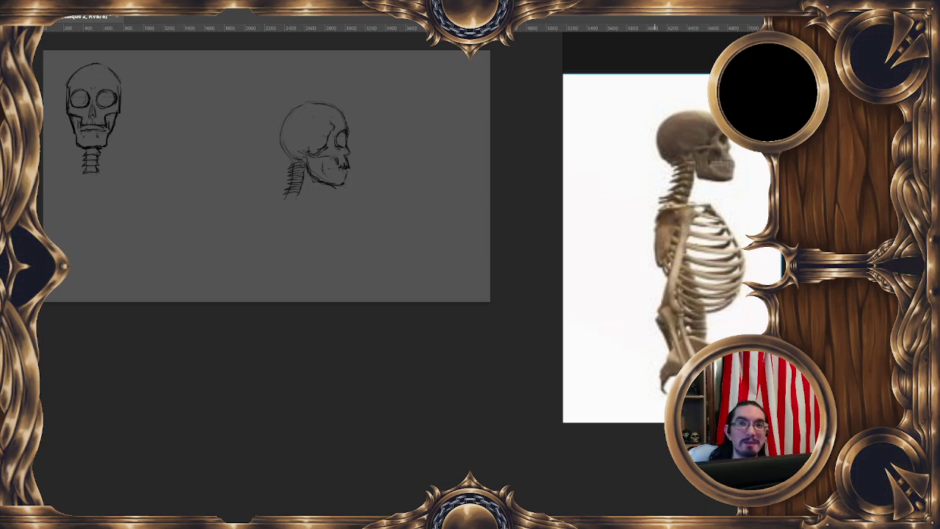
# Step: Darken the side-view skull's neck vertebrae strokes, panning the canvas around them
pyautogui.moveTo(359, 177); pyautogui.dragTo(382, 159)
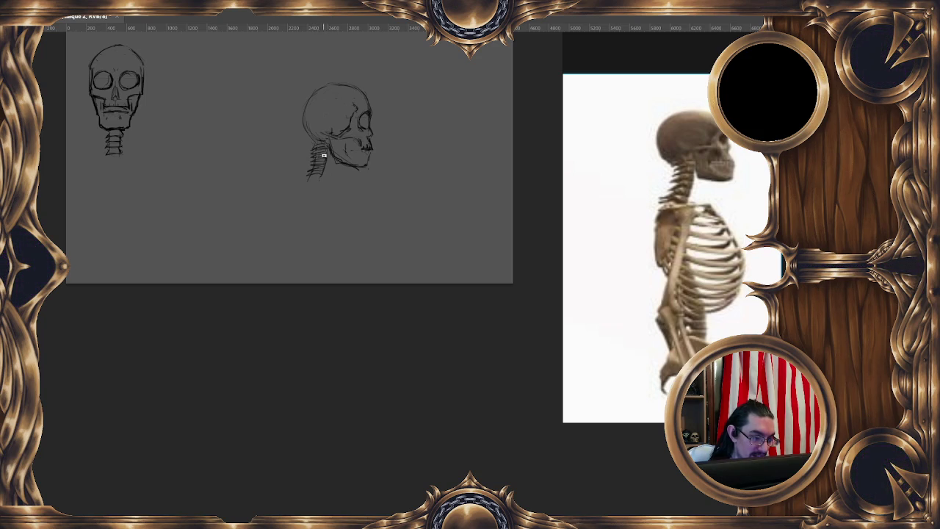
pyautogui.moveTo(323, 155); pyautogui.dragTo(310, 174)
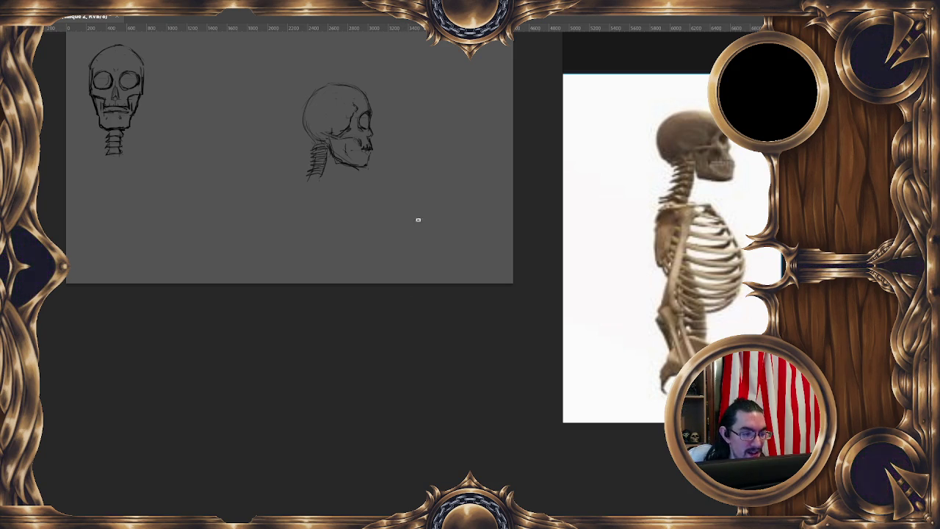
pyautogui.moveTo(350, 159); pyautogui.dragTo(349, 149)
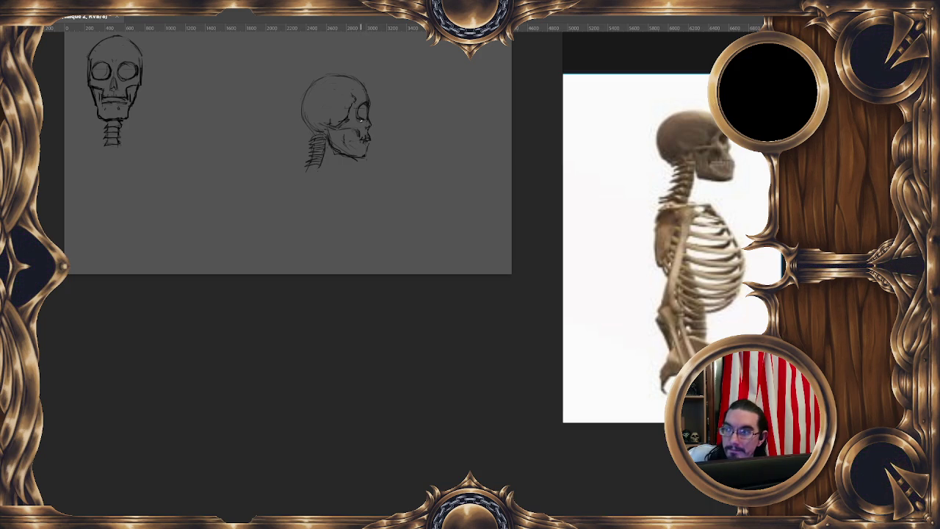
pyautogui.moveTo(360, 118); pyautogui.dragTo(389, 125)
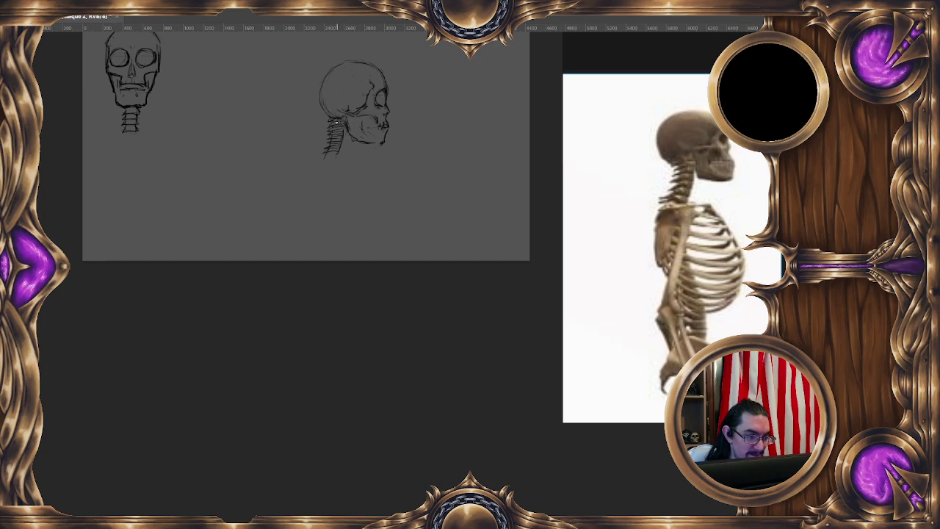
pyautogui.moveTo(388, 126); pyautogui.dragTo(376, 165)
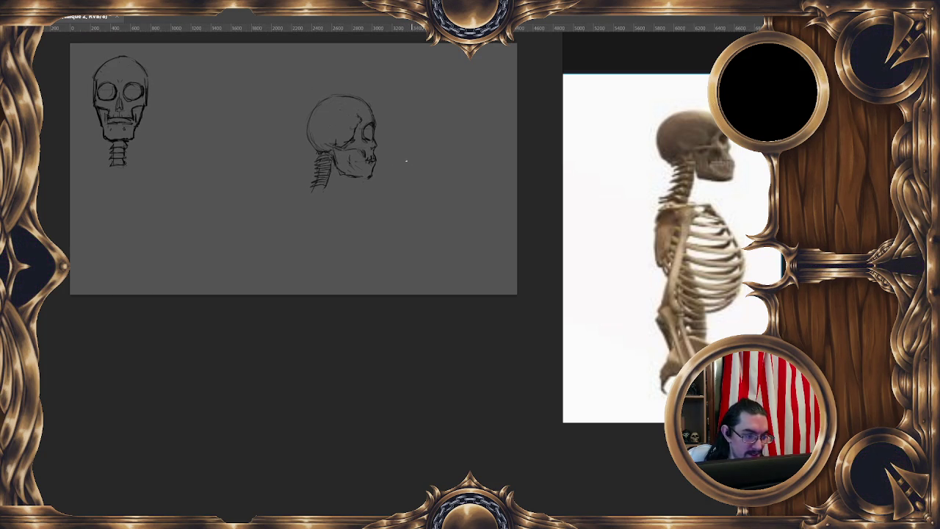
# Step: Free Transform the side-view skull next to the front-view skull and enlarge it slightly
pyautogui.rightClick(368, 159)
pyautogui.click(441, 254)
pyautogui.moveTo(342, 180)
pyautogui.mouseDown()
pyautogui.moveTo(208, 134)
pyautogui.moveTo(189, 152)
pyautogui.mouseUp()
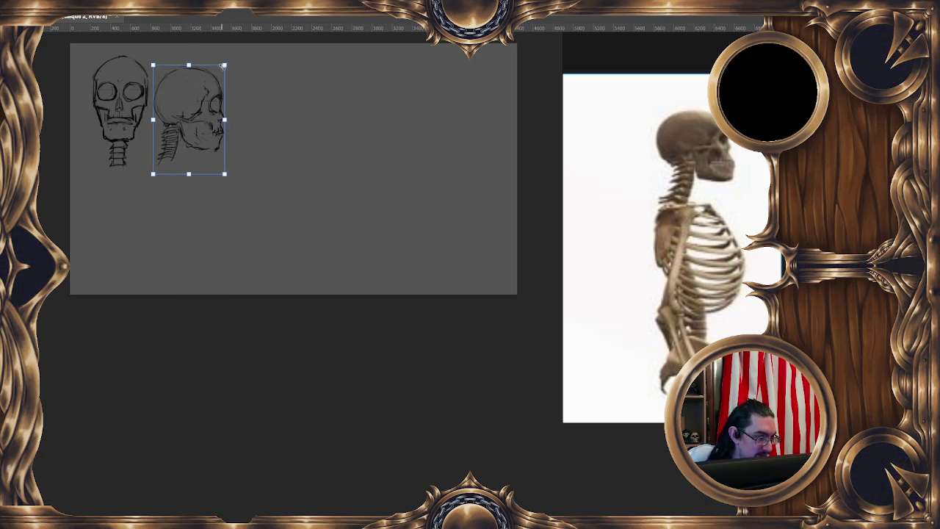
pyautogui.moveTo(221, 67); pyautogui.dragTo(232, 54)
pyautogui.moveTo(213, 146); pyautogui.dragTo(216, 147)
pyautogui.press('Return')
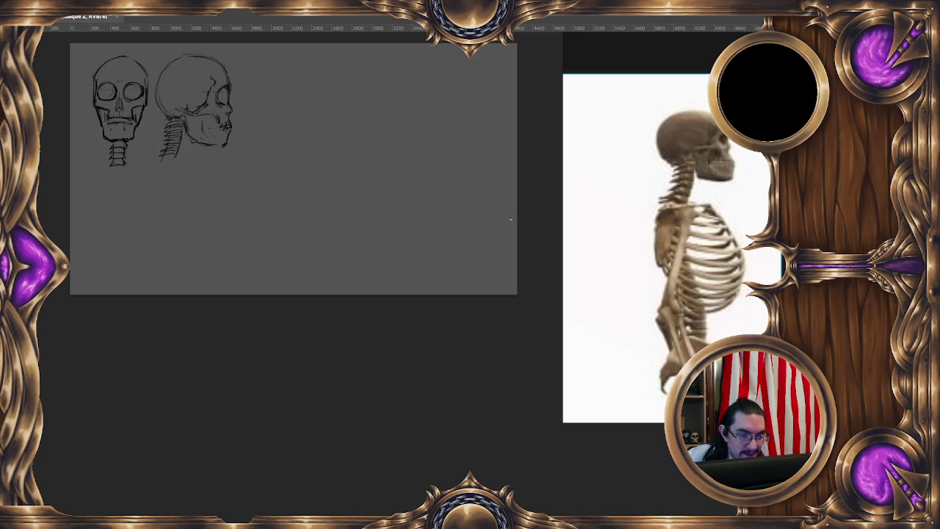
# Step: Group the skull drawing layer and add a new layer, Calque 3
pyautogui.hotkey('ctrl', 'g')
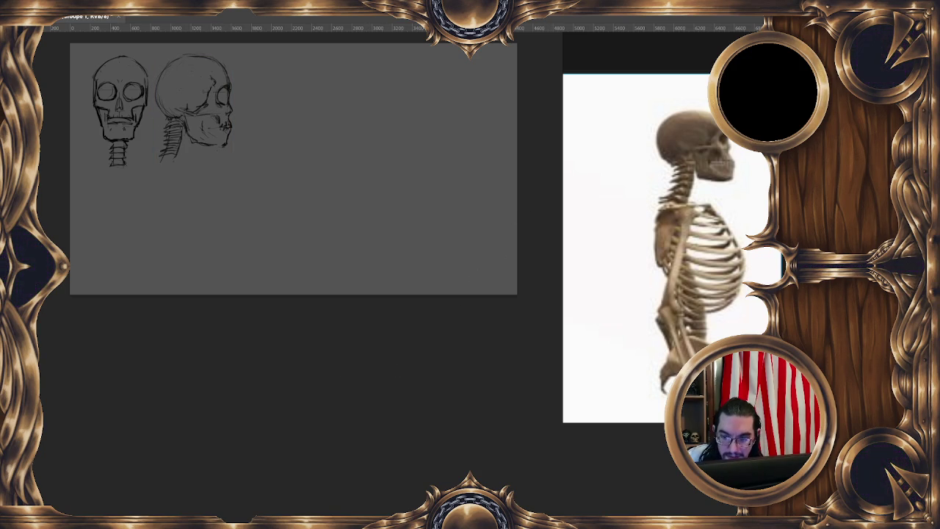
pyautogui.hotkey('ctrl', 'z')
pyautogui.hotkey('ctrl', 'shift', 'n')
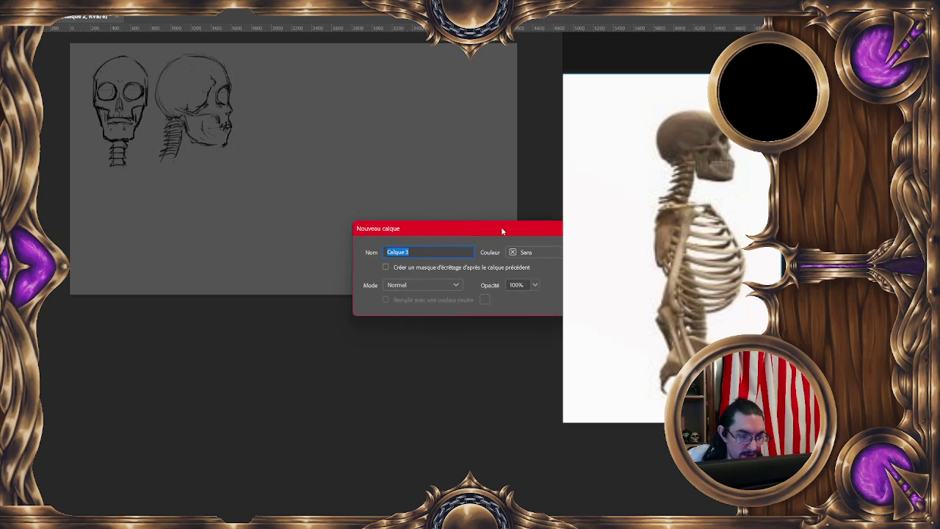
pyautogui.click(440, 271)
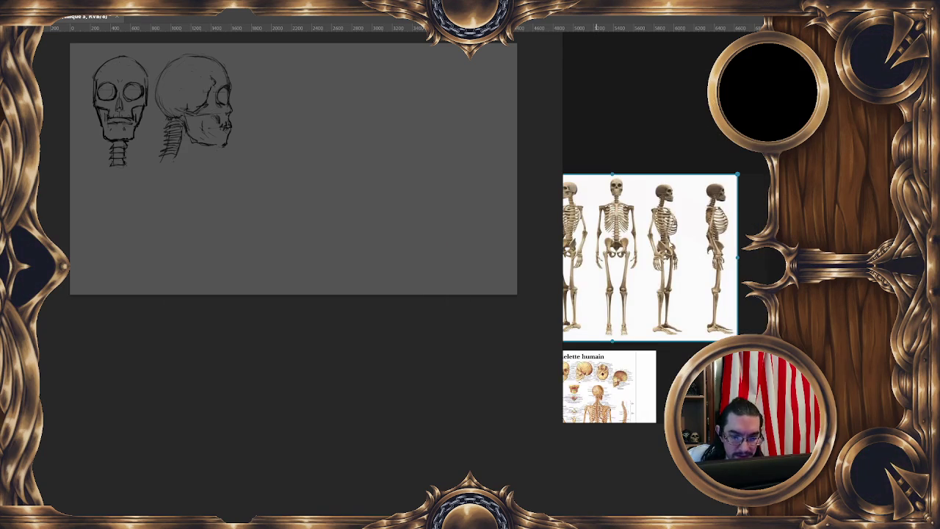
# Step: Free Transform both skull drawings smaller into the canvas's top-left corner
pyautogui.rightClick(212, 138)
pyautogui.click(291, 234)
pyautogui.moveTo(275, 241); pyautogui.dragTo(394, 235)
pyautogui.moveTo(294, 125); pyautogui.dragTo(289, 120)
pyautogui.moveTo(93, 166); pyautogui.dragTo(189, 130)
pyautogui.moveTo(323, 88); pyautogui.dragTo(274, 92)
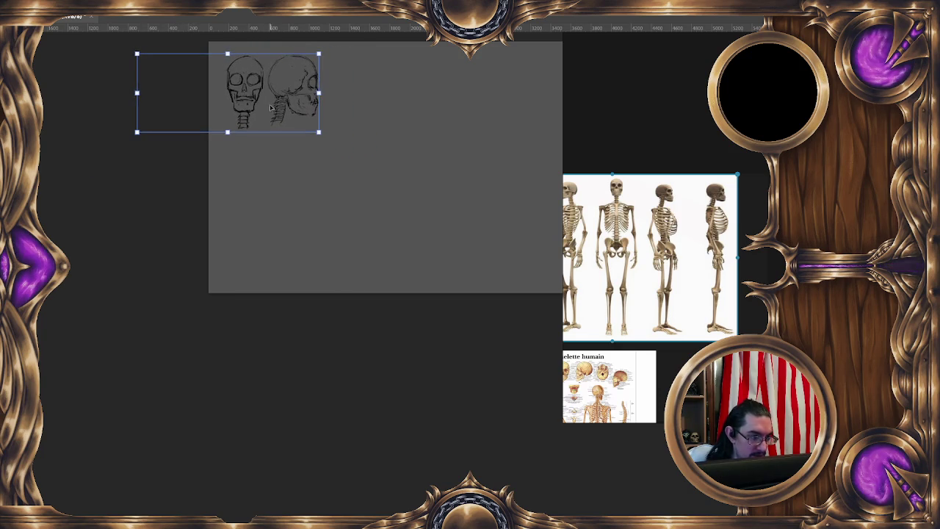
pyautogui.press('Return')
# Step: Pan and zoom the view to the open canvas area for the new skull
pyautogui.moveTo(404, 375); pyautogui.dragTo(377, 339)
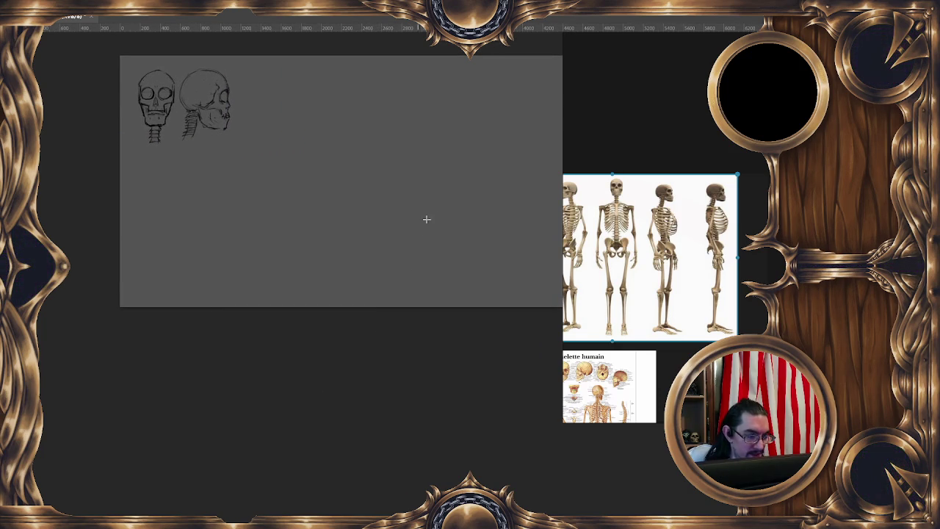
pyautogui.scroll(3, 621, 261)
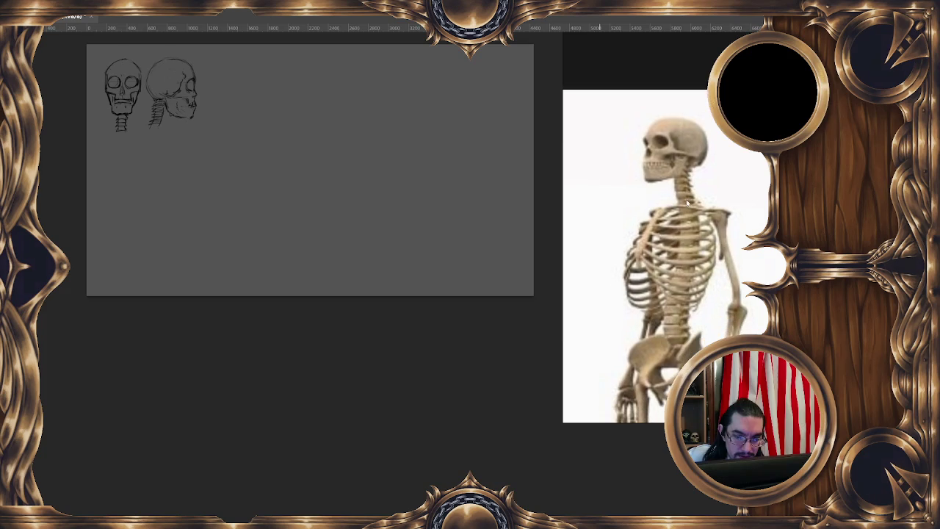
pyautogui.moveTo(506, 289); pyautogui.dragTo(494, 296)
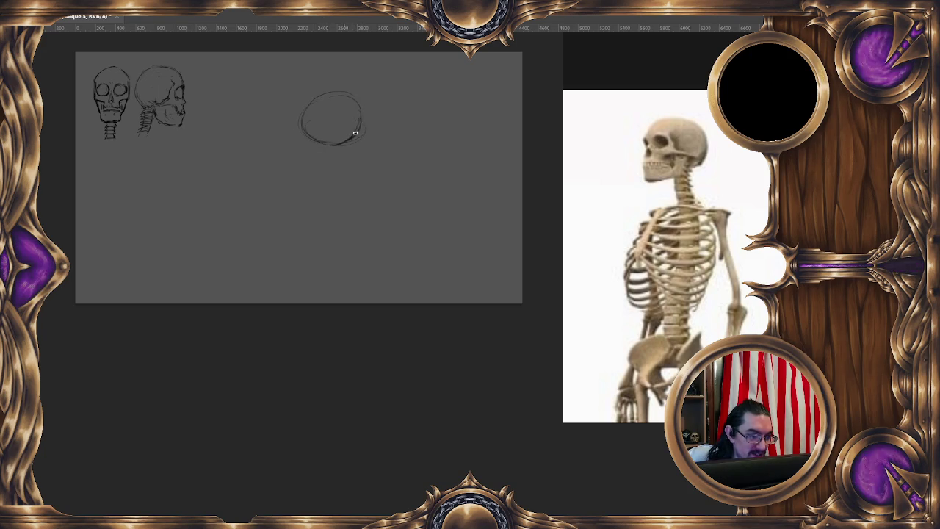
# Step: Retrace the head circle's lower-right edge and reinforce the vertical neck line beneath it
pyautogui.moveTo(346, 134); pyautogui.dragTo(366, 121)
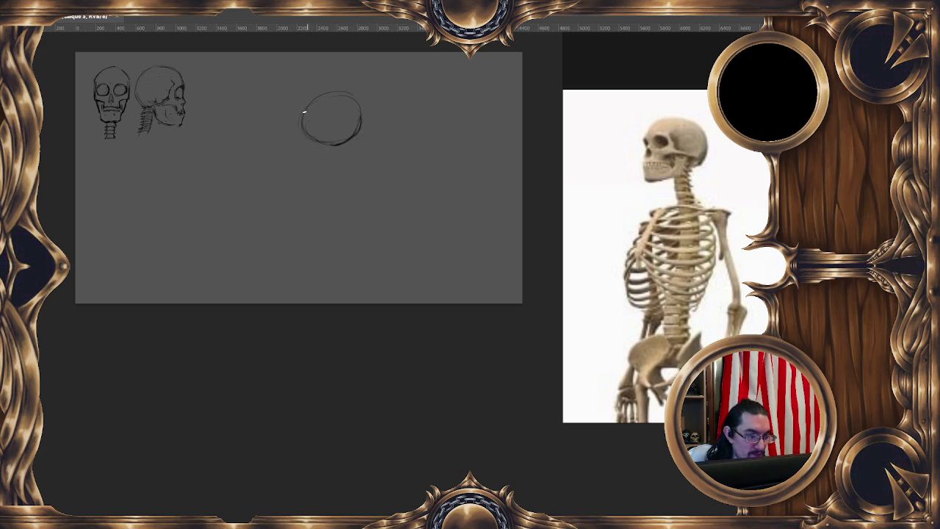
pyautogui.moveTo(306, 178); pyautogui.dragTo(301, 136)
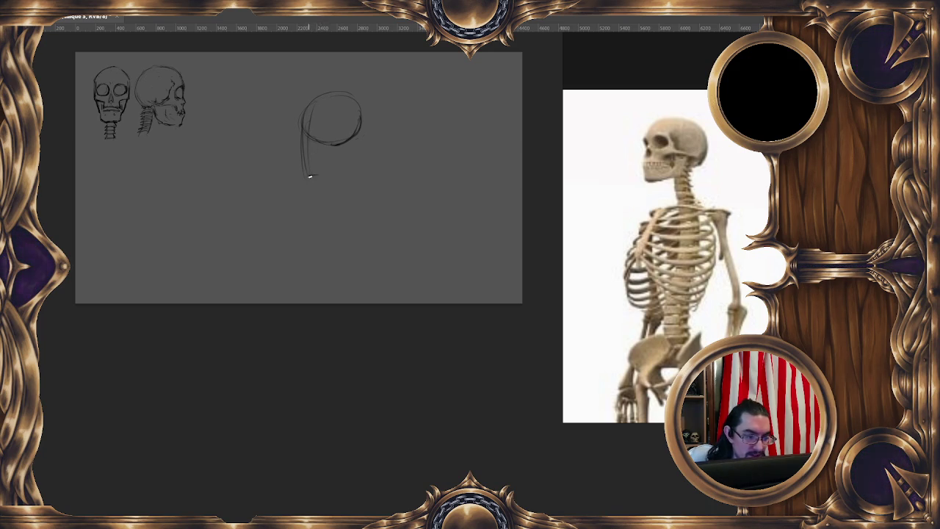
pyautogui.moveTo(308, 176); pyautogui.dragTo(320, 176)
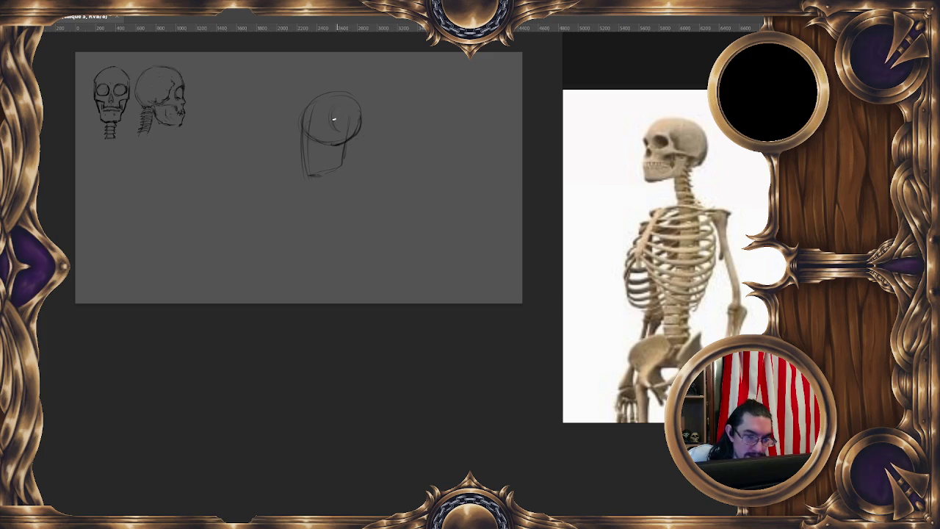
# Step: Add a crossed inner circle, a horizontal brow line across the face, and a jaw stroke
pyautogui.moveTo(336, 109); pyautogui.dragTo(351, 116)
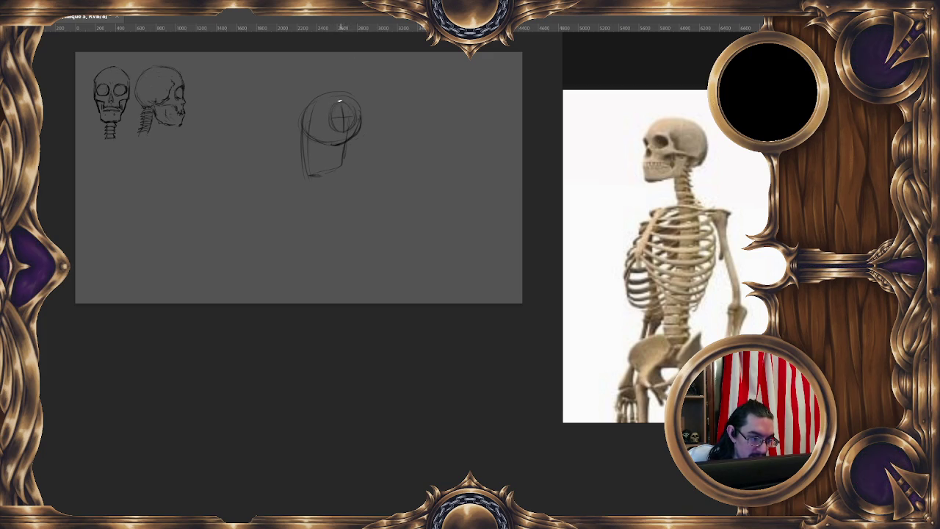
pyautogui.moveTo(330, 120); pyautogui.dragTo(352, 120)
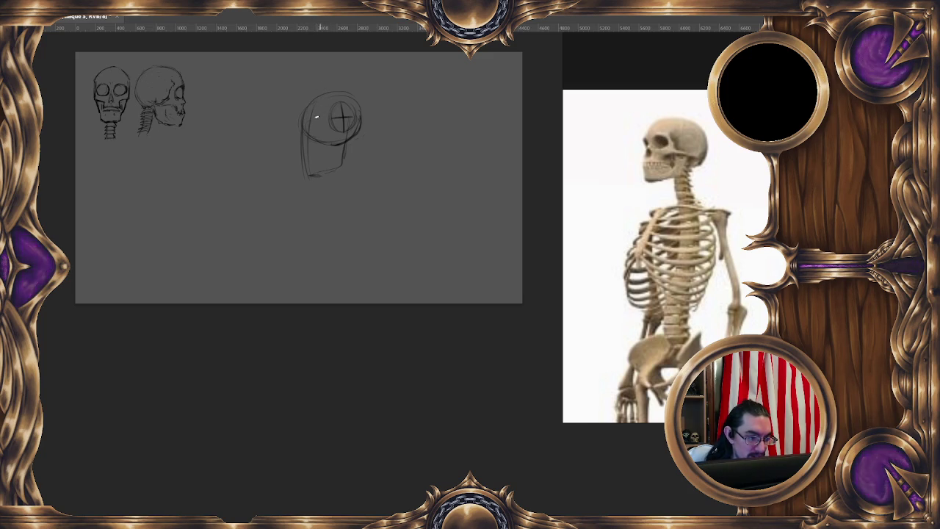
pyautogui.moveTo(300, 140); pyautogui.dragTo(326, 142)
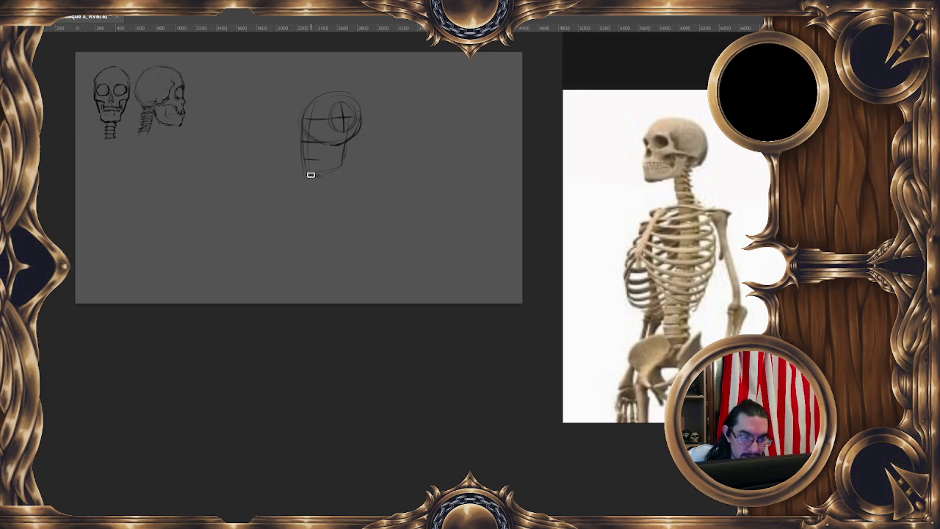
pyautogui.moveTo(323, 177)
pyautogui.mouseDown()
pyautogui.moveTo(304, 172)
pyautogui.moveTo(345, 156)
pyautogui.moveTo(356, 185)
pyautogui.moveTo(338, 189)
pyautogui.mouseUp()
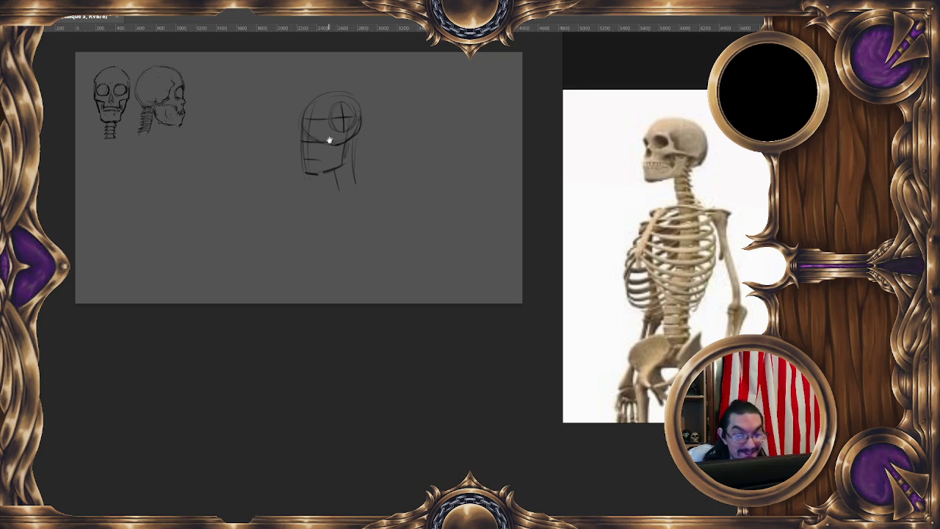
# Step: Shift the view slightly right and stroke the back of the head down its right side
pyautogui.moveTo(330, 134); pyautogui.dragTo(351, 126)
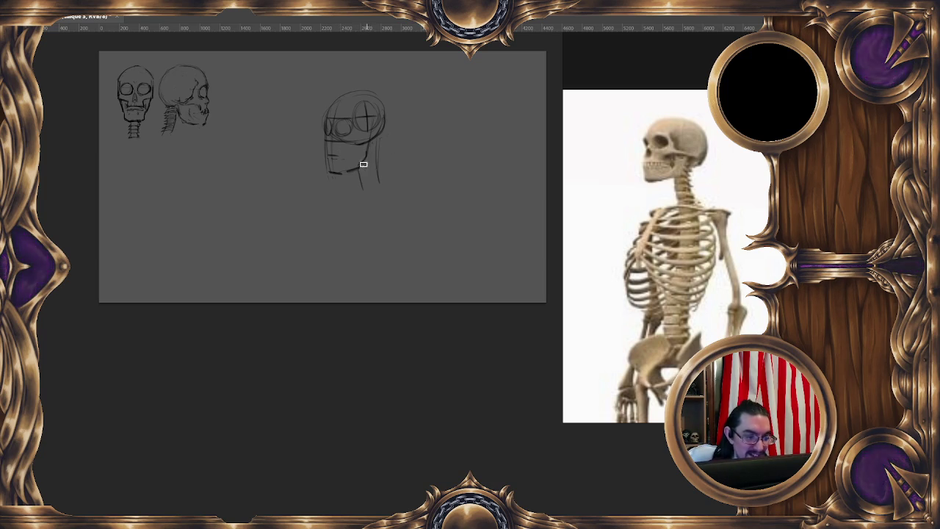
pyautogui.moveTo(377, 143); pyautogui.dragTo(381, 183)
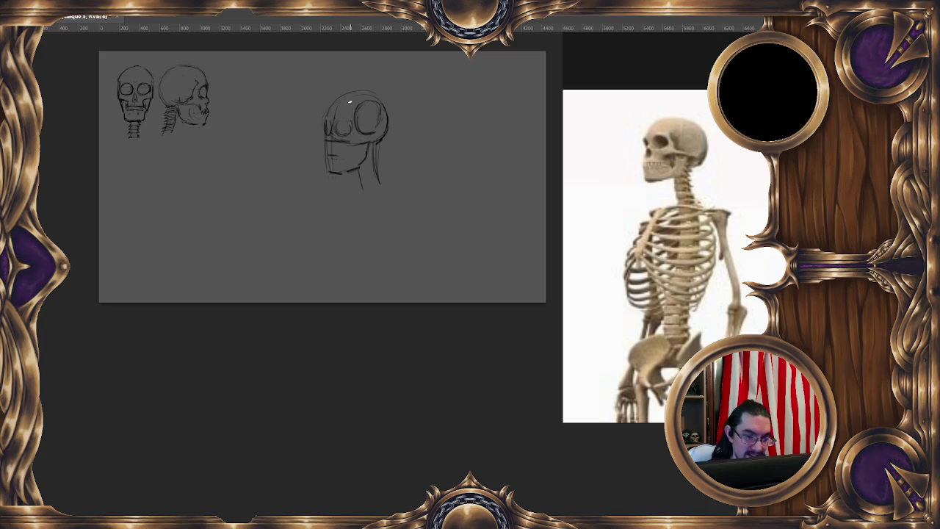
# Step: Darken the cranium's top arc and left side, then add horizontal and vertical face guide lines
pyautogui.moveTo(334, 101)
pyautogui.mouseDown()
pyautogui.moveTo(364, 94)
pyautogui.moveTo(383, 103)
pyautogui.moveTo(382, 116)
pyautogui.mouseUp()
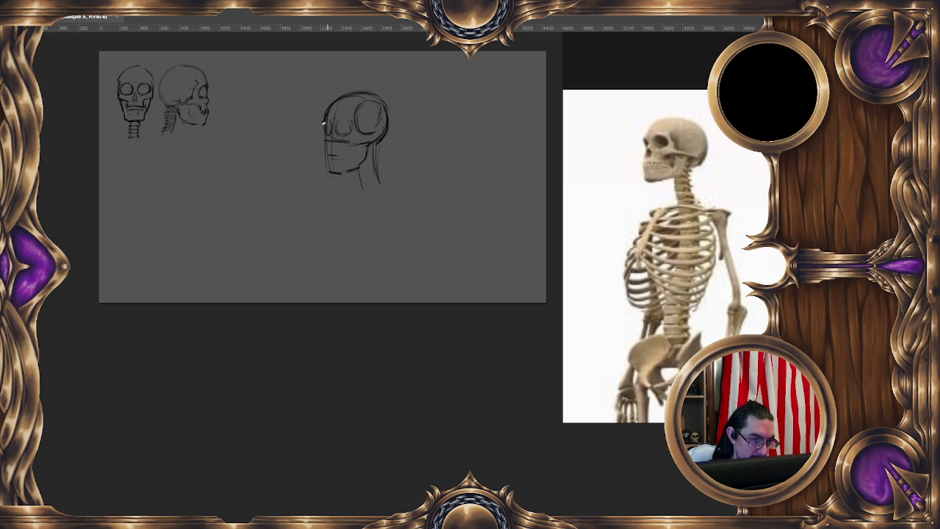
pyautogui.moveTo(324, 131)
pyautogui.mouseDown()
pyautogui.moveTo(324, 166)
pyautogui.moveTo(349, 170)
pyautogui.mouseUp()
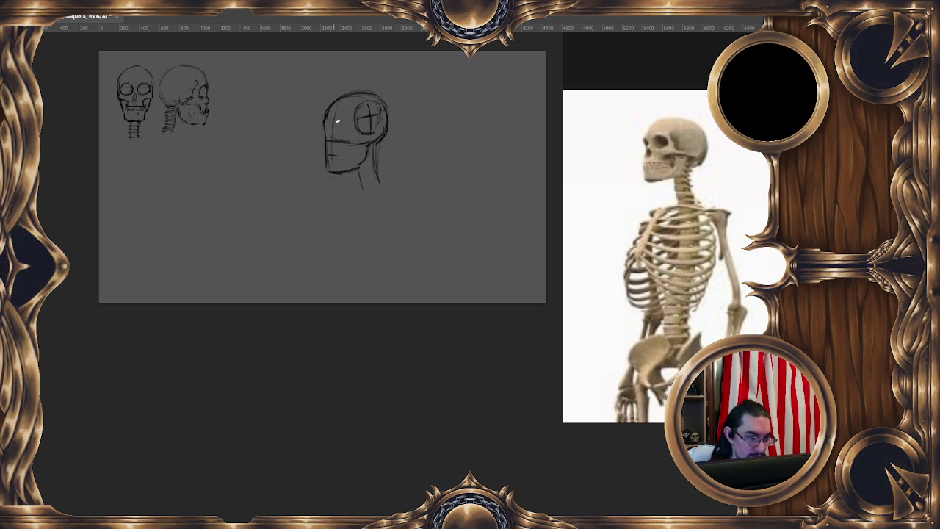
pyautogui.moveTo(335, 122); pyautogui.dragTo(348, 128)
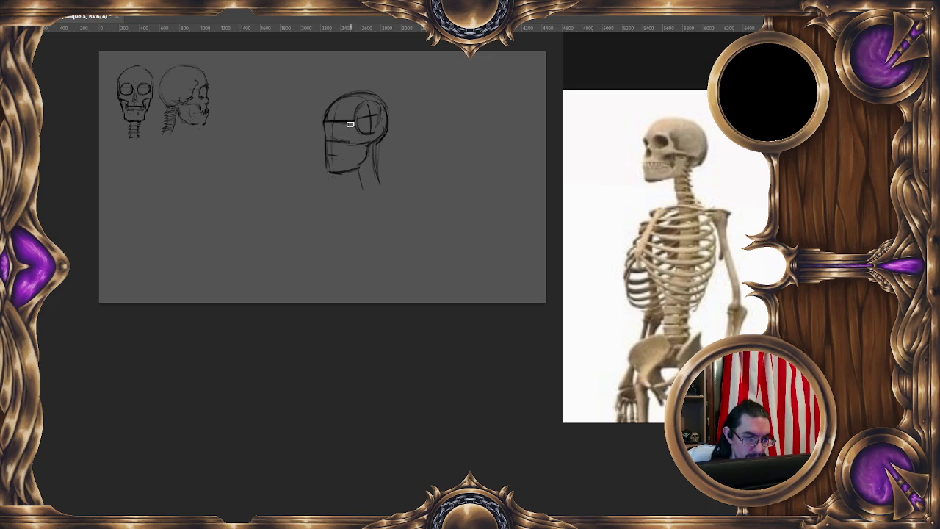
pyautogui.moveTo(325, 121)
pyautogui.mouseDown()
pyautogui.moveTo(352, 120)
pyautogui.moveTo(355, 165)
pyautogui.mouseUp()
pyautogui.moveTo(358, 101); pyautogui.dragTo(353, 167)
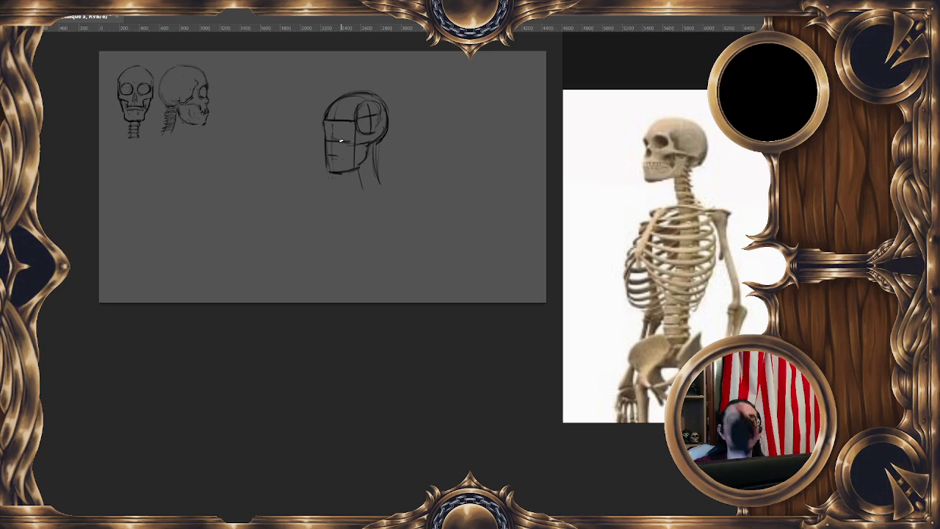
pyautogui.moveTo(336, 111); pyautogui.dragTo(333, 166)
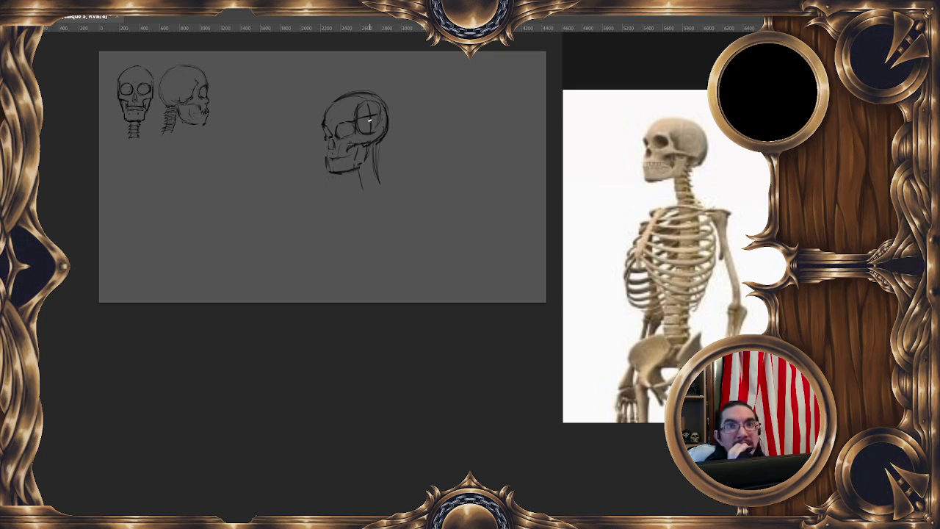
# Step: Undo the last stroke to remove the construction lines inside the cranium
pyautogui.hotkey('ctrl', 'z')
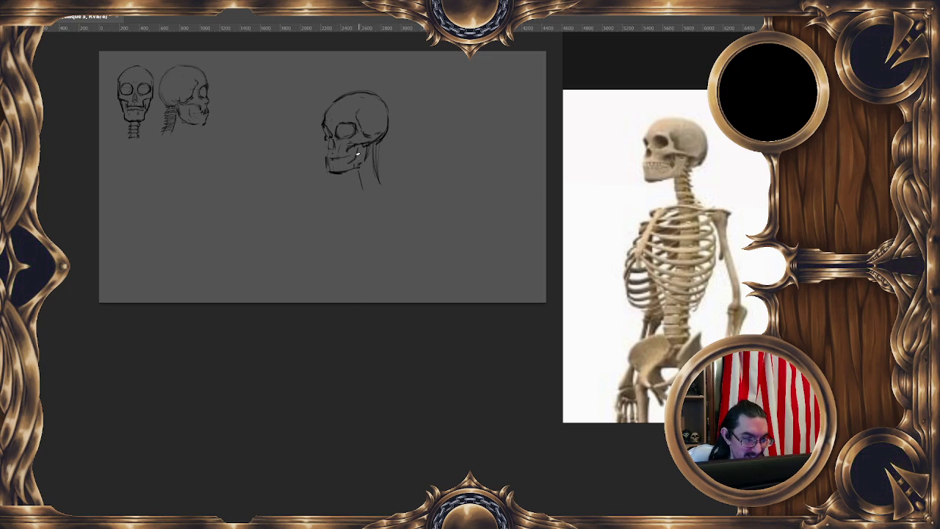
# Step: Nudge the canvas view up and to the right
pyautogui.moveTo(340, 152); pyautogui.dragTo(347, 142)
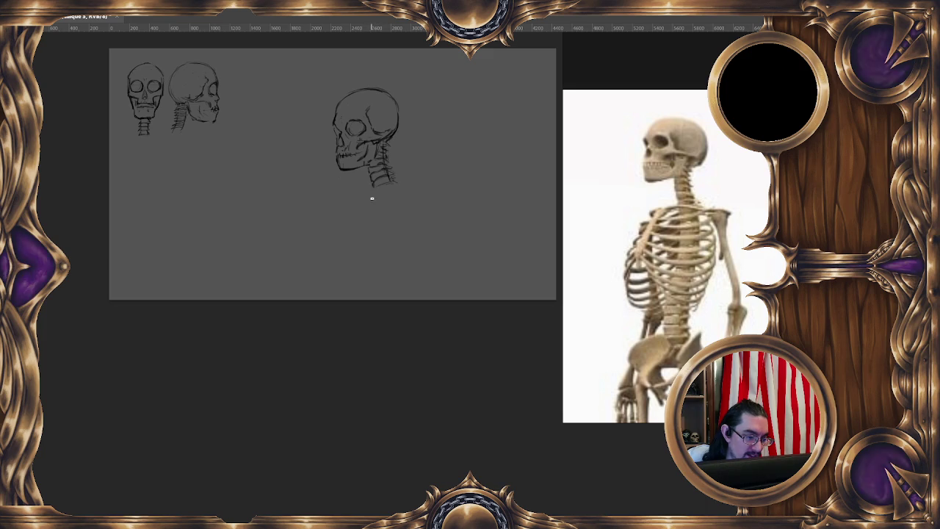
# Step: Shift the canvas view down slightly over the middle skull
pyautogui.moveTo(403, 129); pyautogui.dragTo(407, 146)
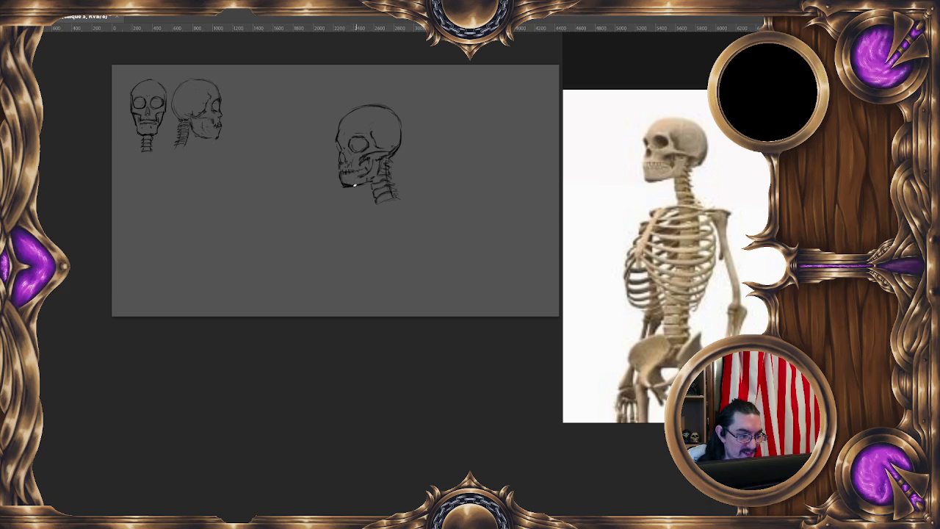
# Step: Shift the view up slightly and bring up the context menu on the middle skull
pyautogui.moveTo(397, 183); pyautogui.dragTo(394, 173)
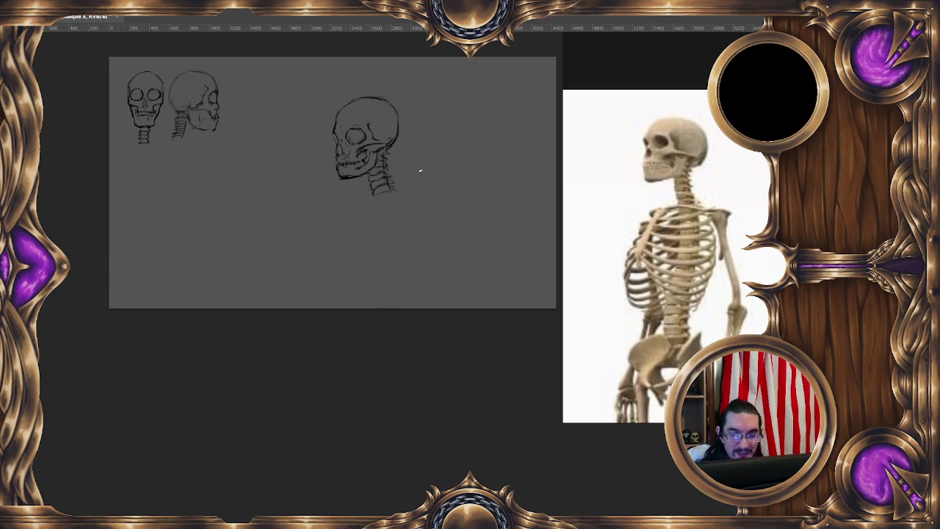
pyautogui.rightClick(381, 163)
# Step: Free Transform the large skull, shrinking it into the row beside the two smaller skulls
pyautogui.click(415, 257)
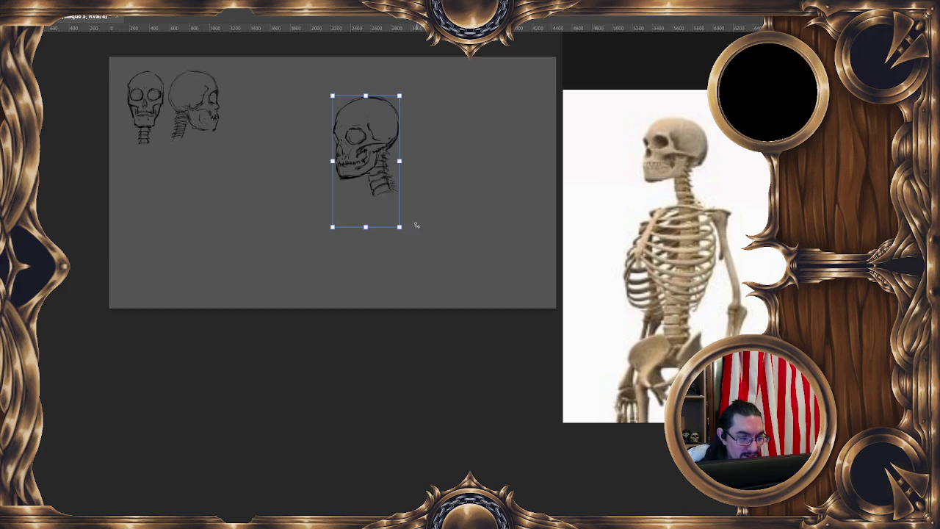
pyautogui.moveTo(392, 221)
pyautogui.mouseDown()
pyautogui.moveTo(374, 173)
pyautogui.moveTo(293, 163)
pyautogui.moveTo(263, 146)
pyautogui.moveTo(273, 161)
pyautogui.mouseUp()
pyautogui.moveTo(274, 74); pyautogui.dragTo(275, 72)
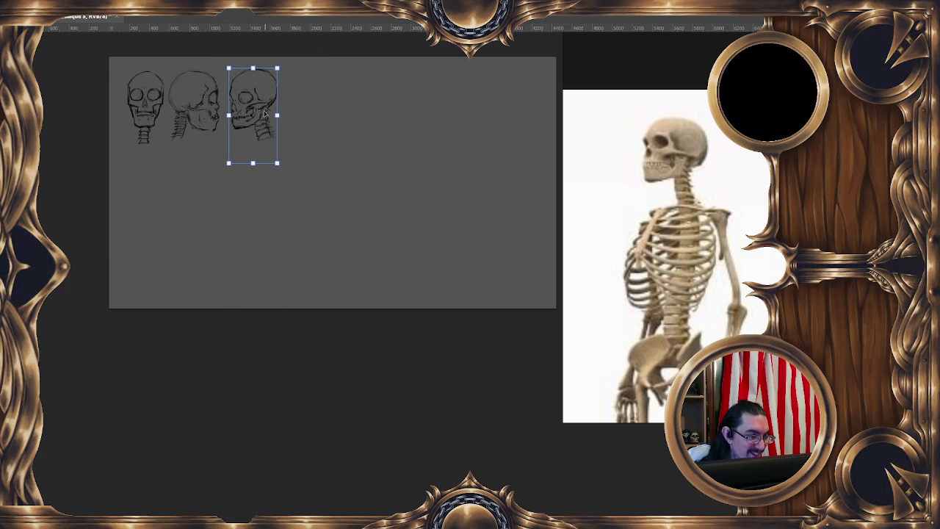
pyautogui.press('Return')
pyautogui.hscroll(1, 390, 308)
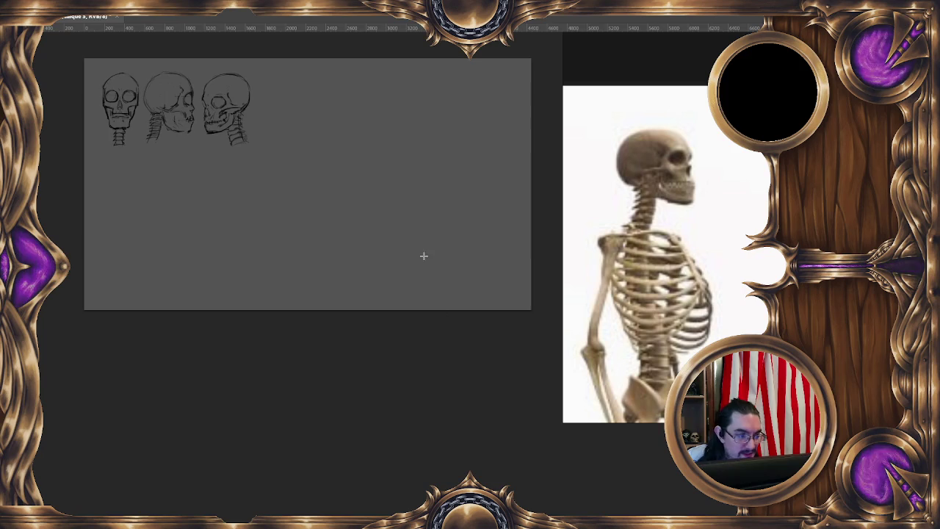
# Step: Add empty layer Calque 4, then open an image file from the Expérience folder
pyautogui.hotkey('ctrl', 'shift', 'n')
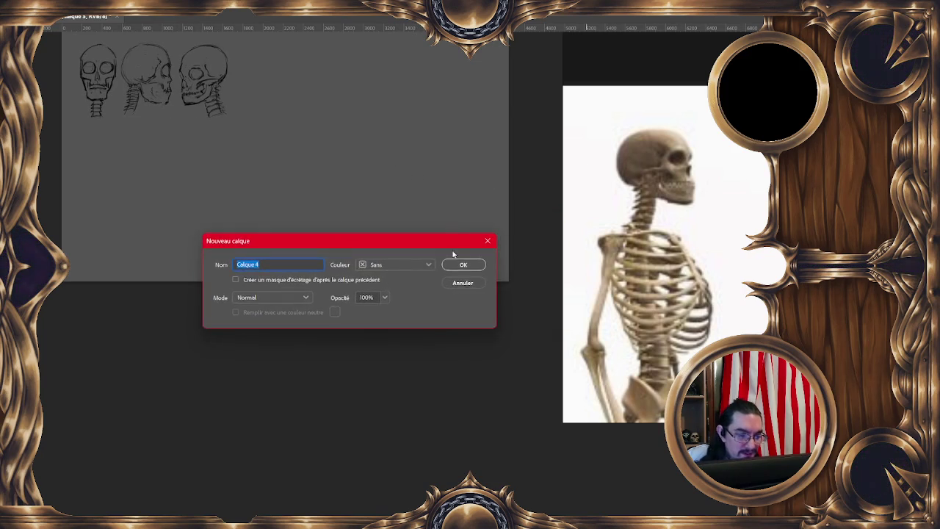
pyautogui.click(462, 264)
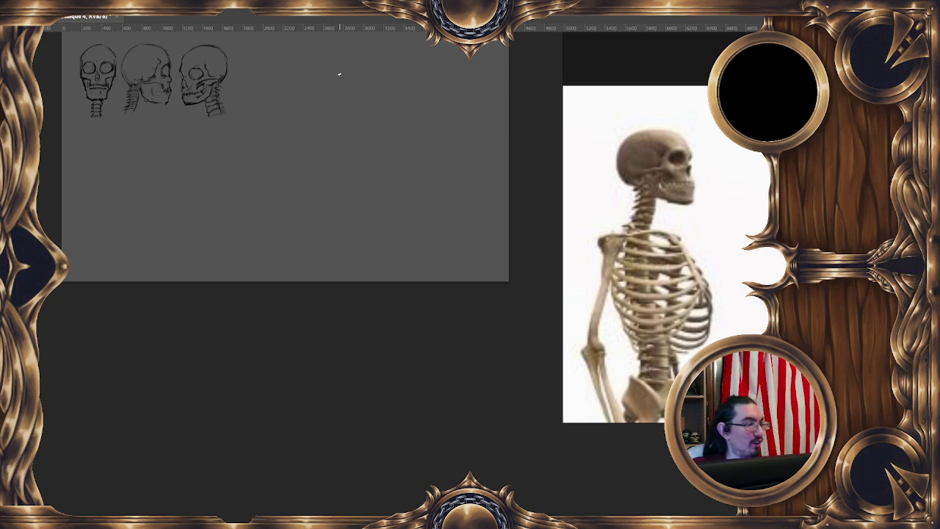
pyautogui.click(37, 7)
pyautogui.click(58, 50)
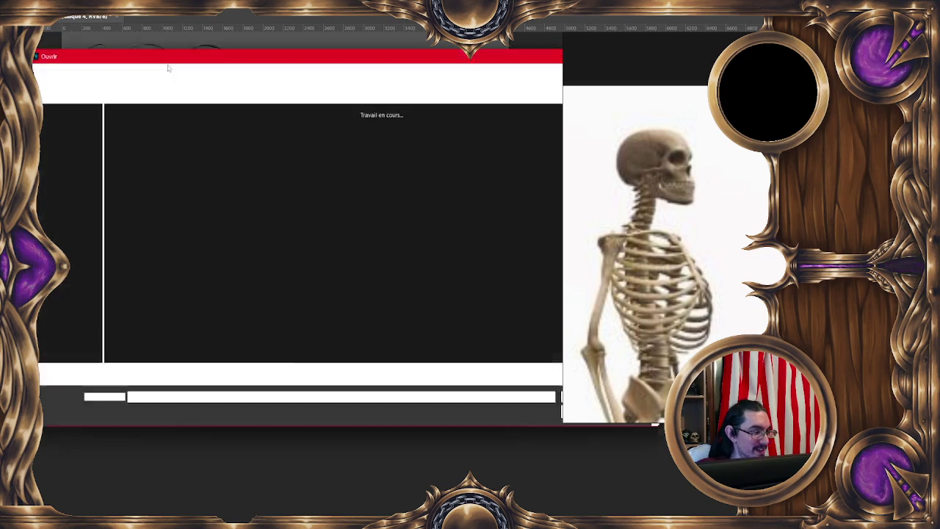
pyautogui.moveTo(398, 48); pyautogui.dragTo(251, 76)
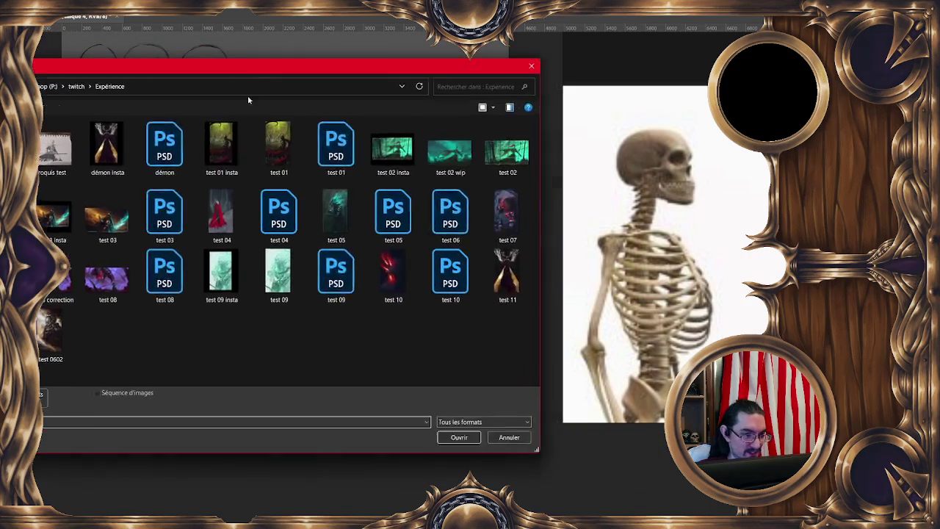
pyautogui.moveTo(540, 272); pyautogui.dragTo(604, 272)
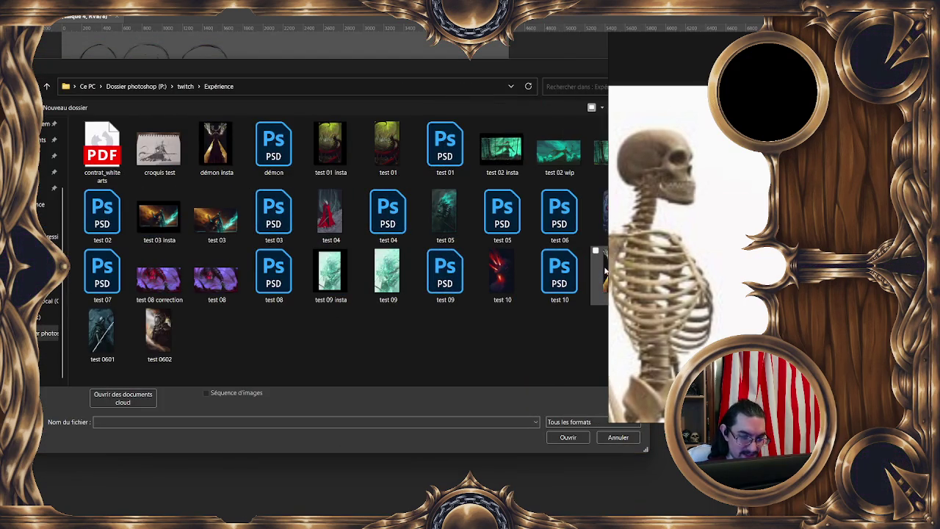
pyautogui.doubleClick(601, 271)
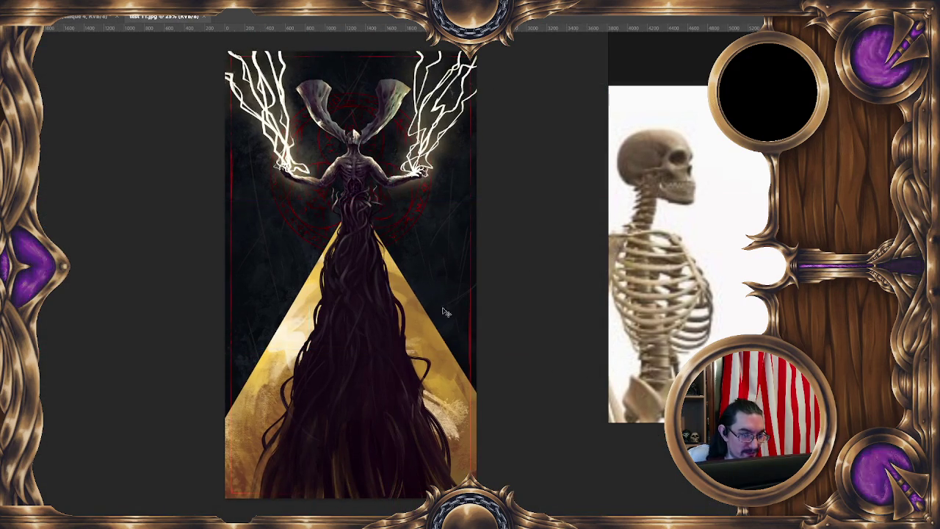
pyautogui.hotkey('ctrl', ';')
pyautogui.hotkey('ctrl', '-')
pyautogui.scroll(1, 412, 282)
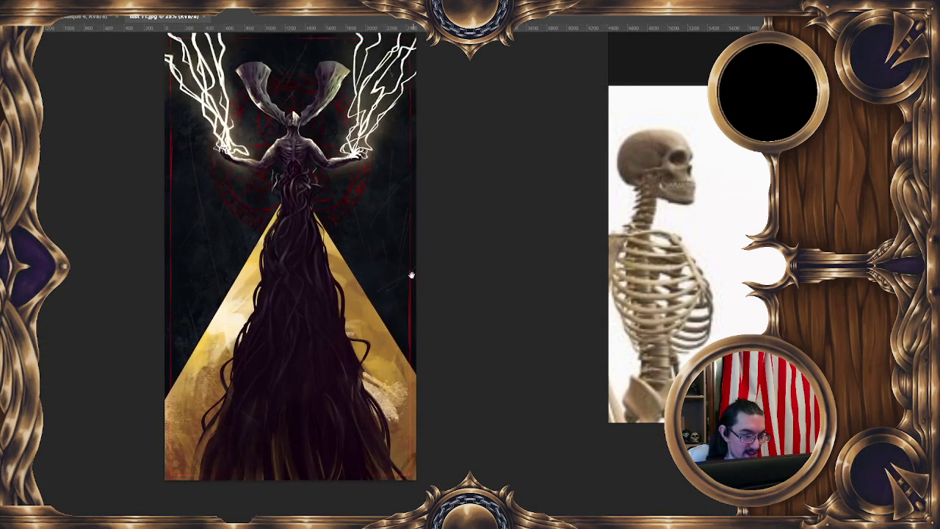
pyautogui.moveTo(412, 283); pyautogui.dragTo(465, 315)
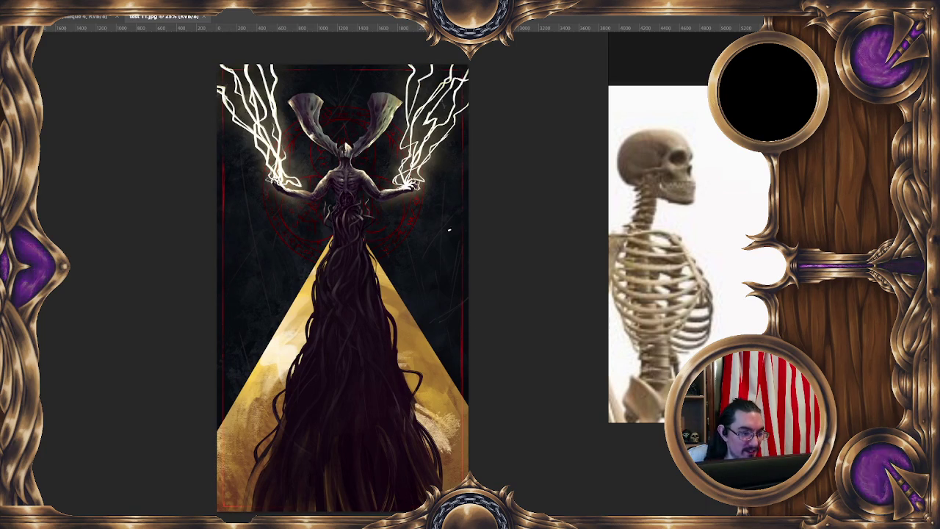
pyautogui.moveTo(458, 276); pyautogui.dragTo(434, 256)
pyautogui.scroll(1, 411, 271)
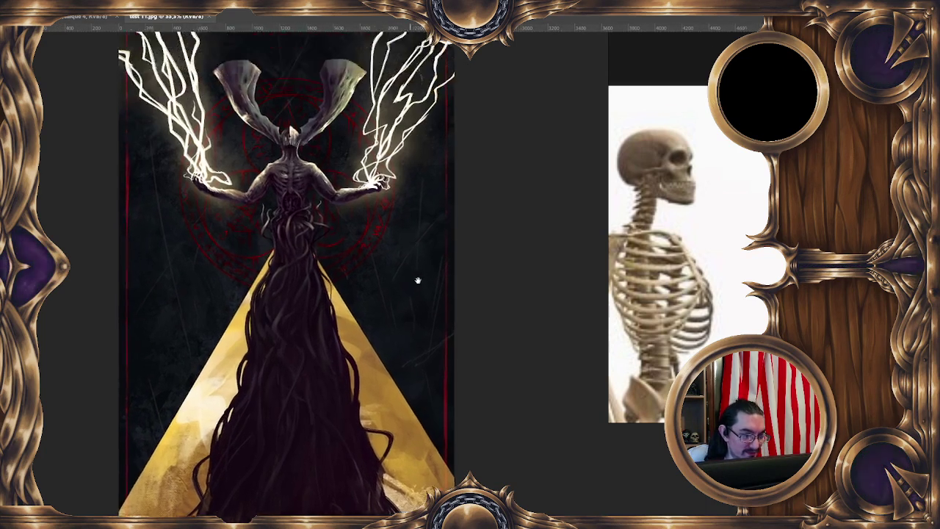
pyautogui.scroll(-2, 452, 319)
pyautogui.scroll(-1, 401, 364)
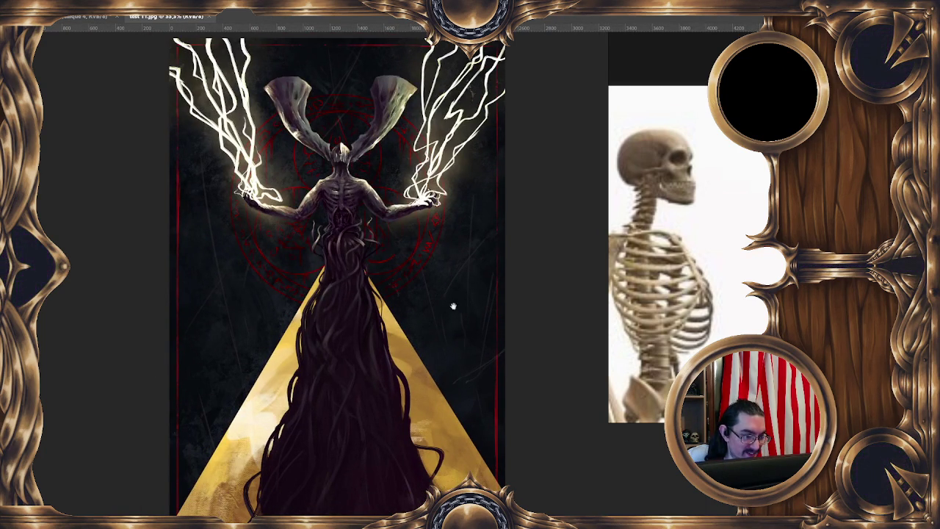
pyautogui.scroll(-1, 453, 311)
pyautogui.scroll(1, 464, 315)
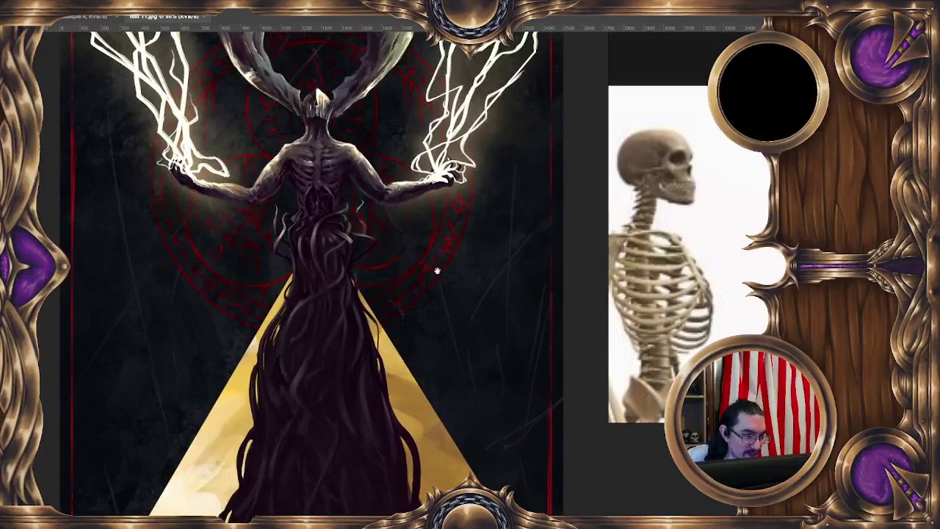
pyautogui.scroll(1, 438, 271)
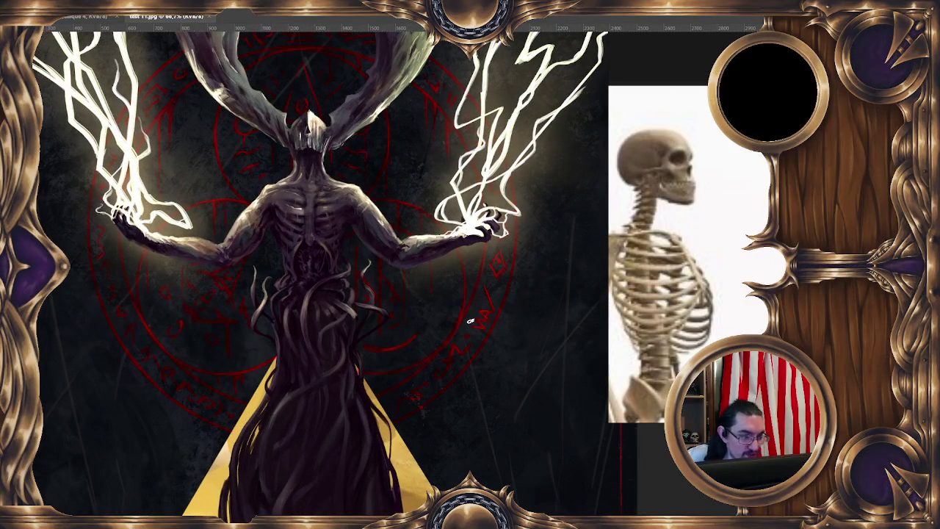
pyautogui.scroll(-1, 470, 321)
pyautogui.scroll(-1, 473, 325)
pyautogui.scroll(-1, 464, 323)
pyautogui.moveTo(454, 260); pyautogui.dragTo(439, 229)
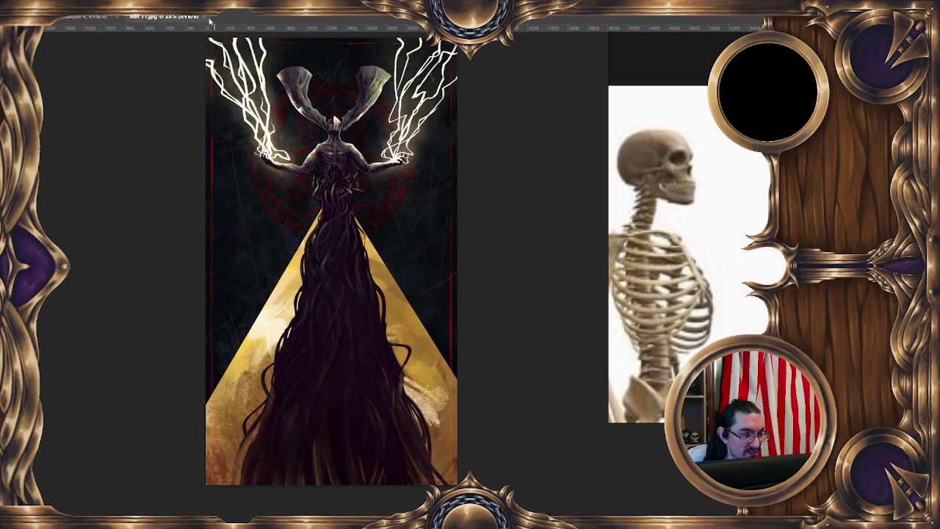
# Step: Return to the skull-sketch document and pan to the space right of the three skulls
pyautogui.hotkey('ctrl', 'Tab')
pyautogui.moveTo(384, 300)
pyautogui.mouseDown()
pyautogui.moveTo(444, 323)
pyautogui.moveTo(415, 336)
pyautogui.mouseUp()
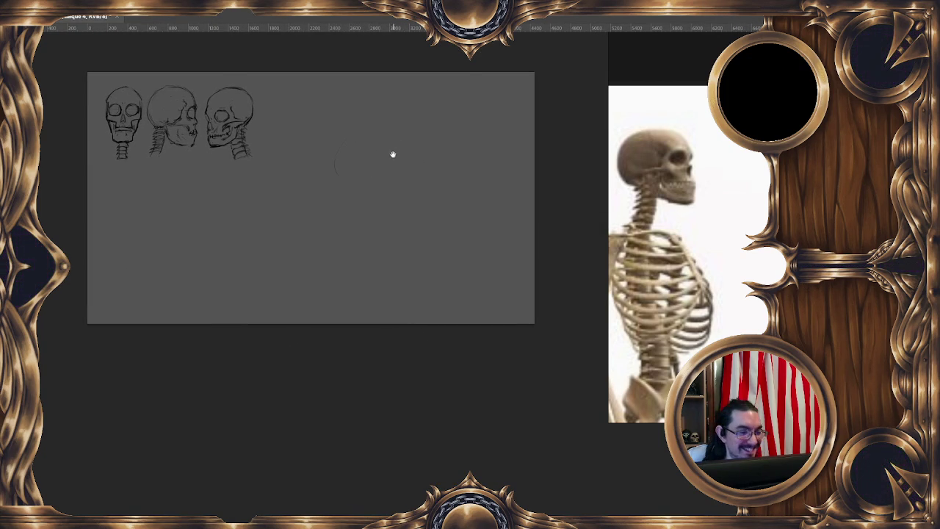
pyautogui.moveTo(393, 154); pyautogui.dragTo(396, 144)
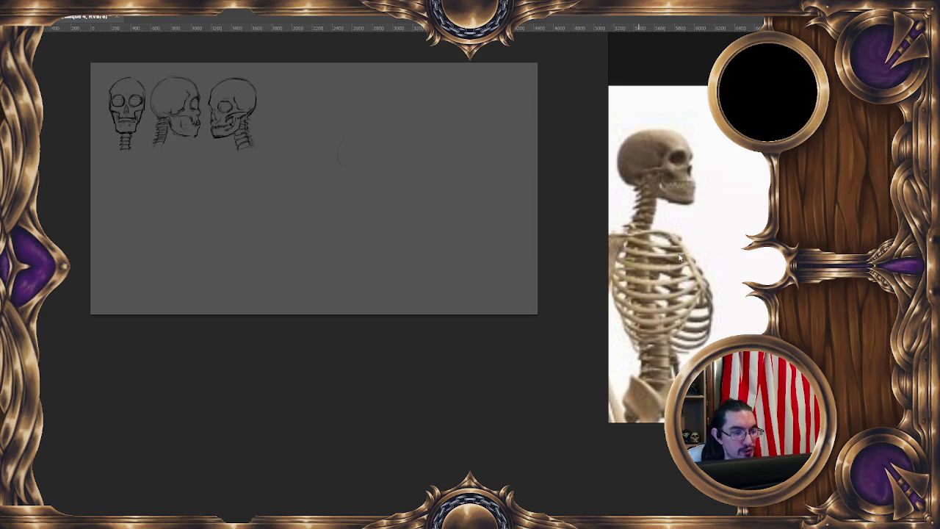
pyautogui.moveTo(380, 180)
pyautogui.mouseDown()
pyautogui.moveTo(383, 171)
pyautogui.moveTo(365, 165)
pyautogui.mouseUp()
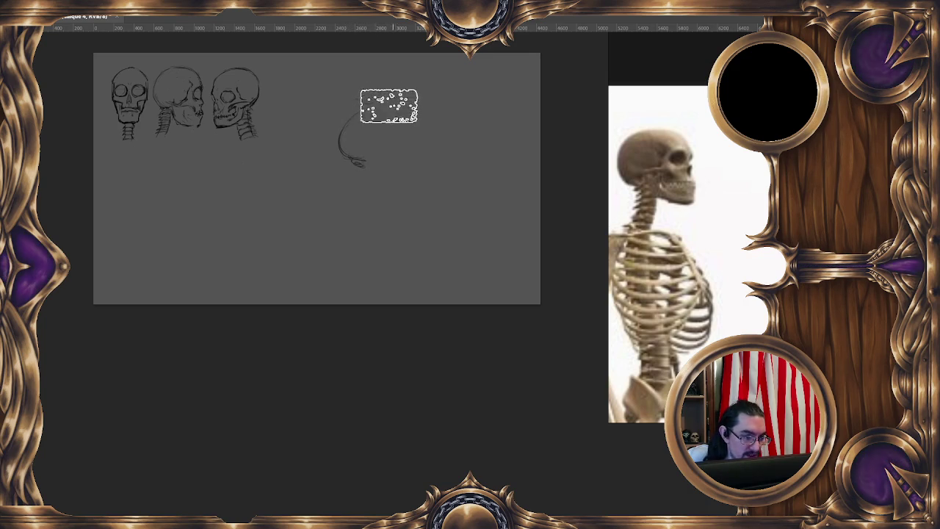
# Step: Replace the rough arc with a smaller-brush head circle and an inner circle to the right of the skulls
pyautogui.hotkey('ctrl', 'z')
pyautogui.hotkey('ctrl', 'z')
pyautogui.hotkey('ctrl', 'z')
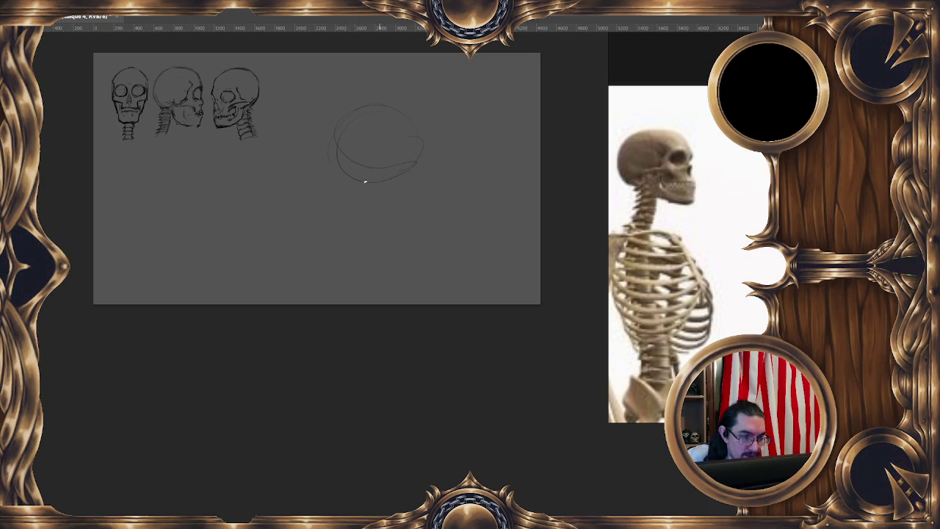
pyautogui.press('[')
pyautogui.press('[')
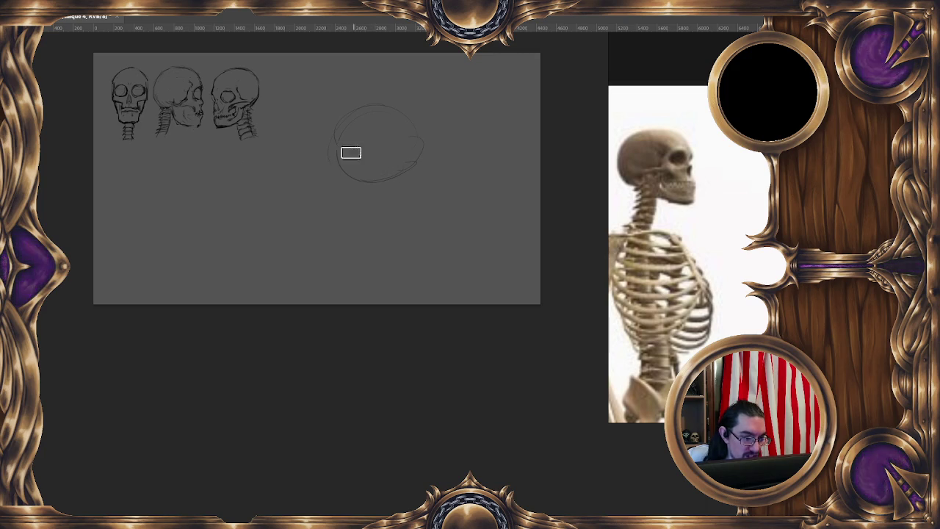
pyautogui.moveTo(353, 117)
pyautogui.mouseDown()
pyautogui.moveTo(388, 176)
pyautogui.moveTo(416, 147)
pyautogui.moveTo(369, 108)
pyautogui.mouseUp()
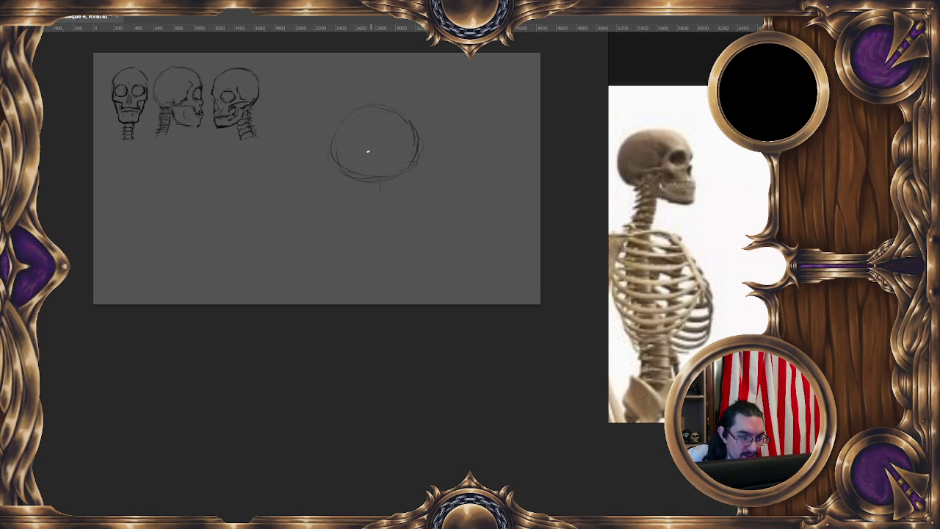
pyautogui.moveTo(379, 157)
pyautogui.mouseDown()
pyautogui.moveTo(339, 143)
pyautogui.moveTo(362, 166)
pyautogui.moveTo(390, 146)
pyautogui.mouseUp()
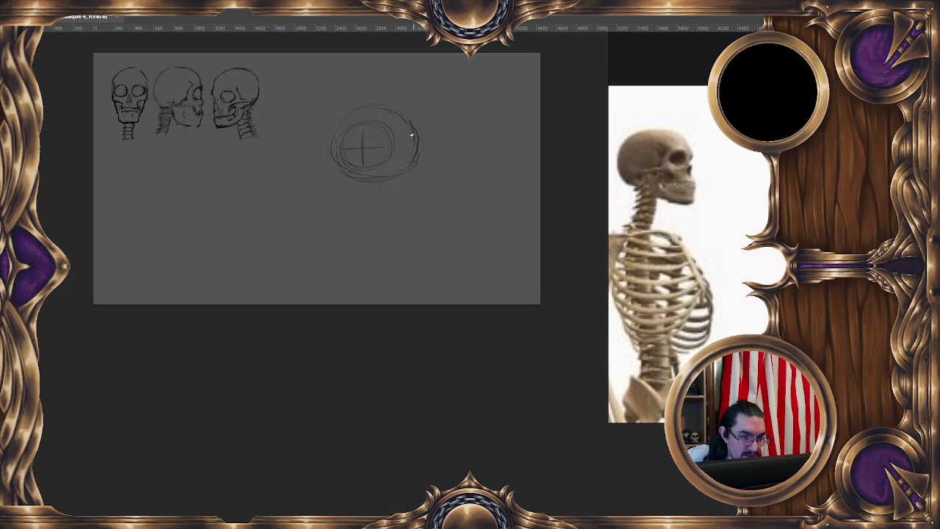
# Step: Remove the stray stroke and sketch the jaw line and a darkened vertical face line below the circle
pyautogui.hotkey('ctrl', 'z')
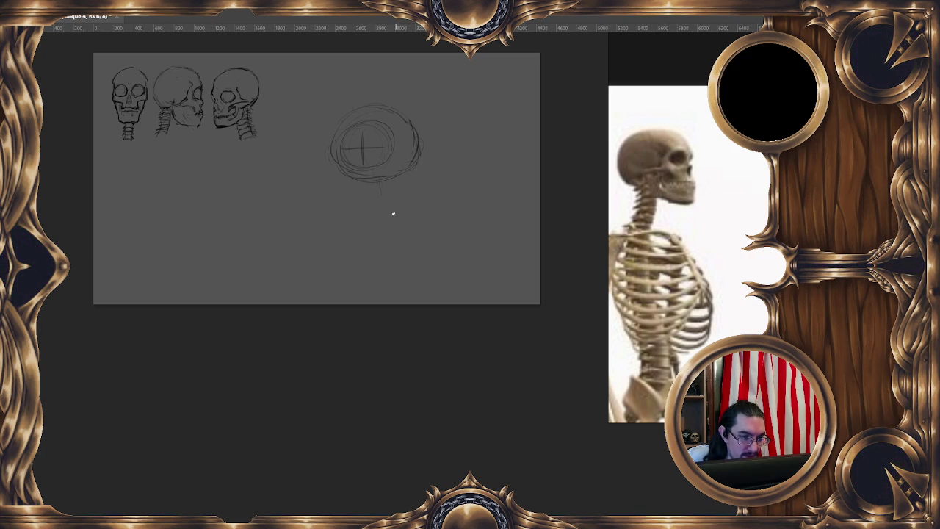
pyautogui.moveTo(407, 242); pyautogui.dragTo(361, 178)
pyautogui.moveTo(416, 157)
pyautogui.mouseDown()
pyautogui.moveTo(420, 242)
pyautogui.moveTo(386, 207)
pyautogui.moveTo(419, 204)
pyautogui.mouseUp()
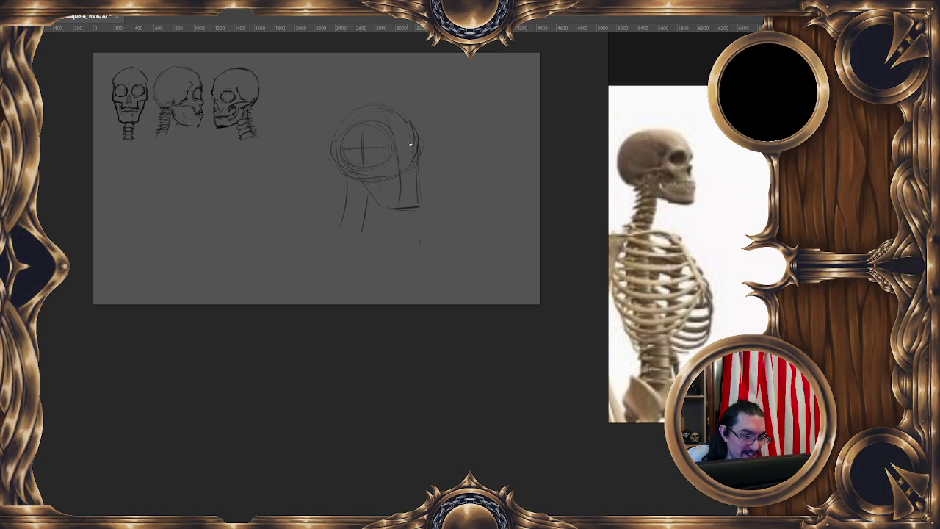
pyautogui.moveTo(415, 206); pyautogui.dragTo(414, 184)
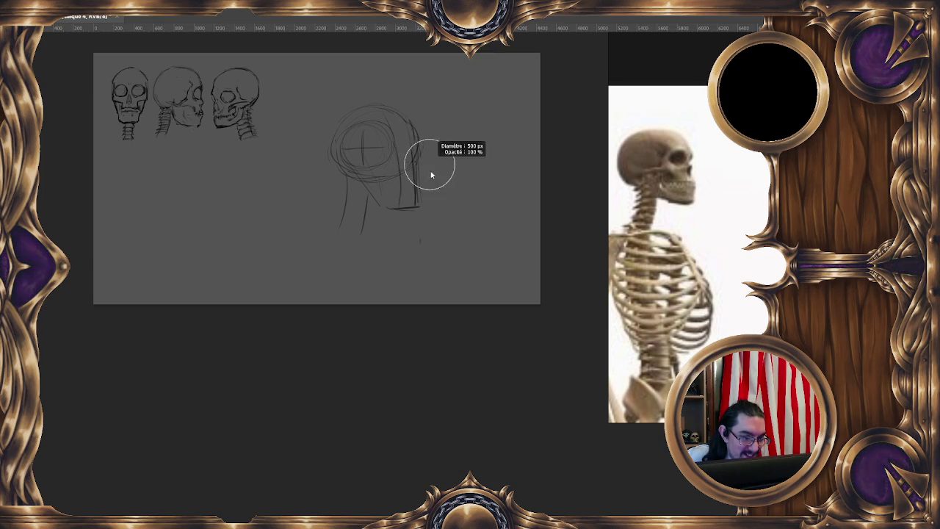
pyautogui.moveTo(418, 163); pyautogui.dragTo(420, 204)
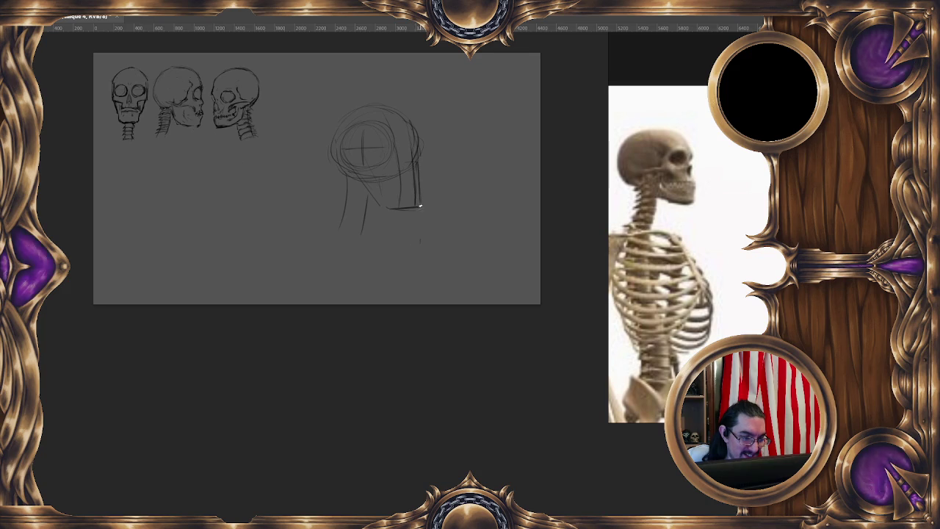
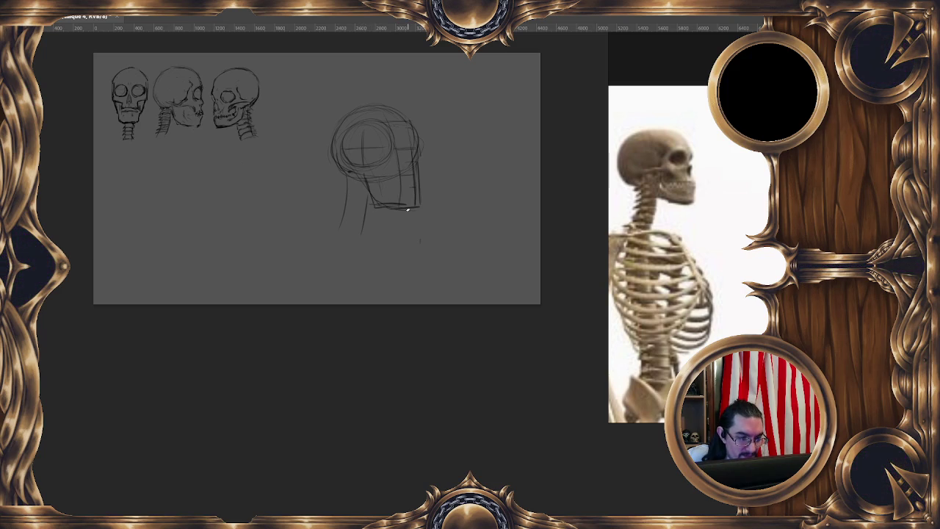
# Step: Darken the skull's jaw line, then bring up the Open dialog on the twitch/Expérience folder
pyautogui.moveTo(412, 204); pyautogui.dragTo(401, 208)
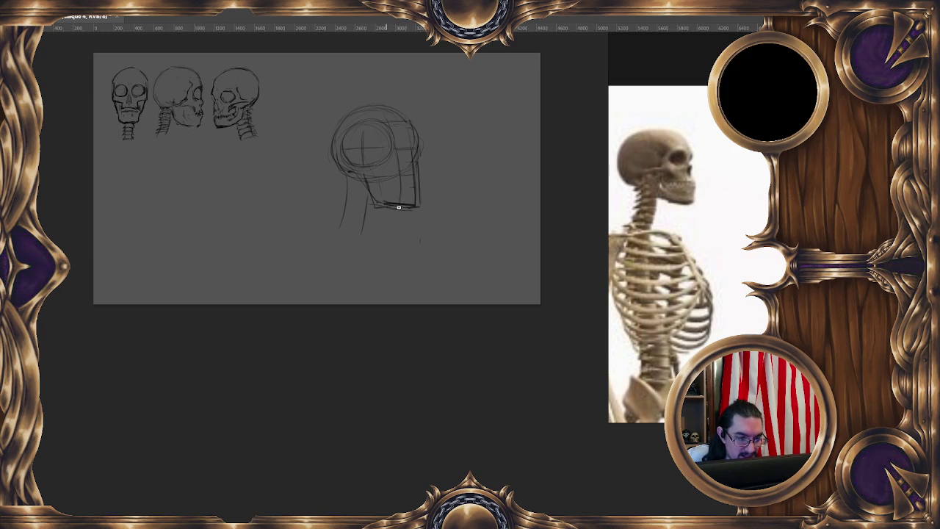
pyautogui.scroll(-1, 401, 172)
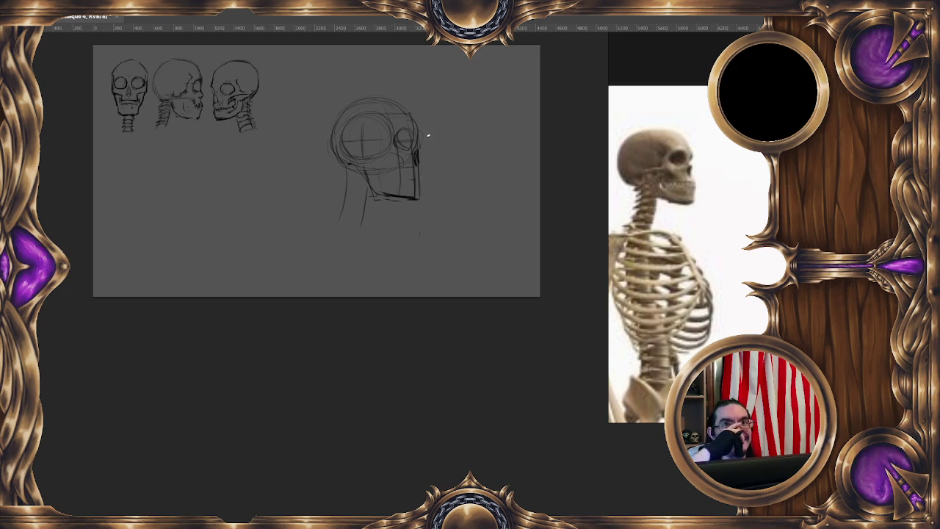
pyautogui.click(41, 9)
pyautogui.click(74, 169)
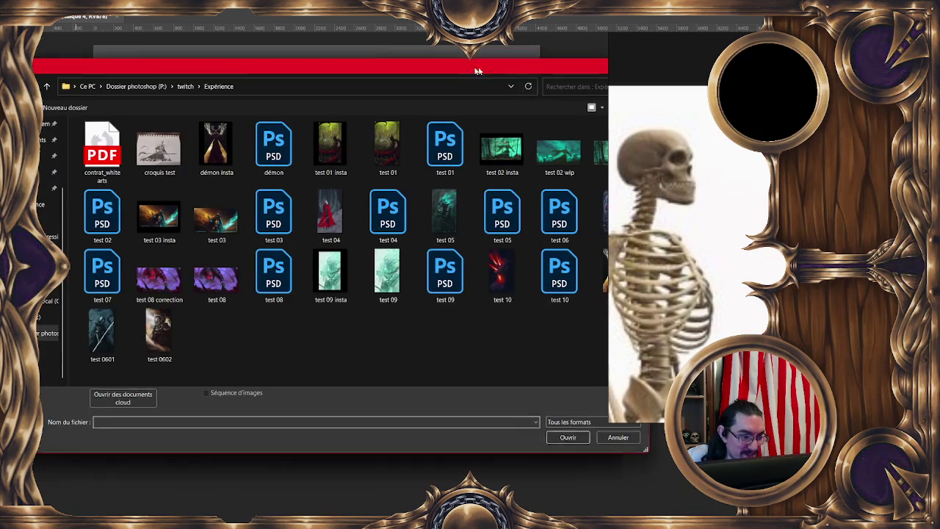
# Step: Open test 11.jpg, hide guides and pan to inspect it, then return to the skull sketch
pyautogui.doubleClick(603, 287)
pyautogui.moveTo(526, 317); pyautogui.dragTo(440, 333)
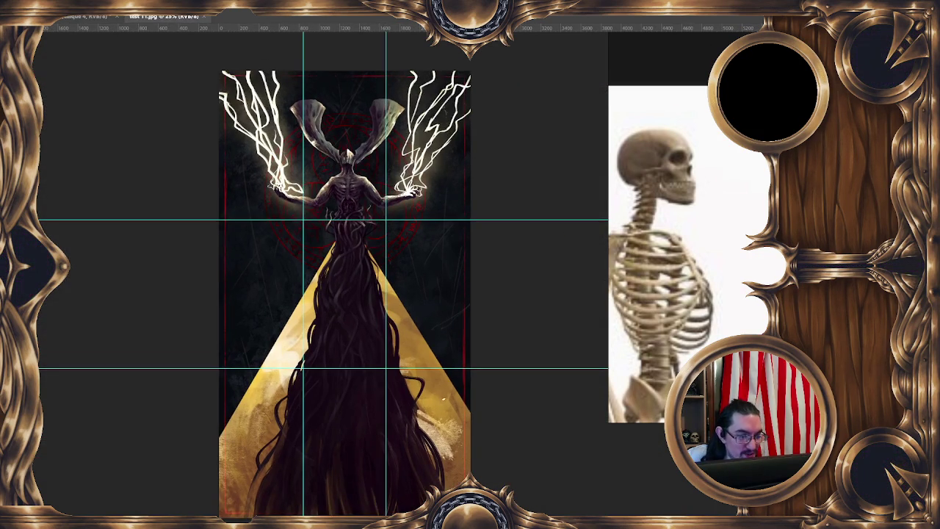
pyautogui.hotkey('ctrl', 'h')
pyautogui.moveTo(470, 304); pyautogui.dragTo(455, 295)
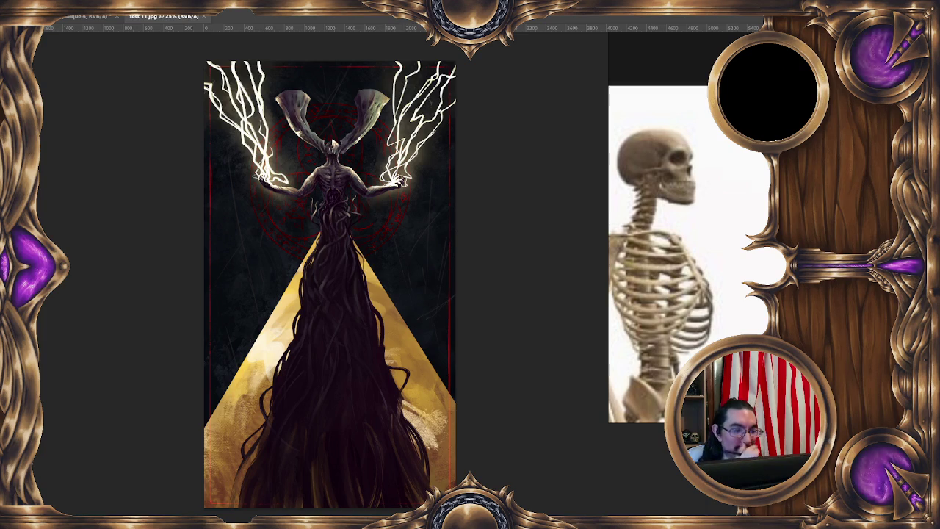
pyautogui.scroll(-2, 441, 184)
pyautogui.scroll(-1, 423, 197)
pyautogui.scroll(-2, 422, 197)
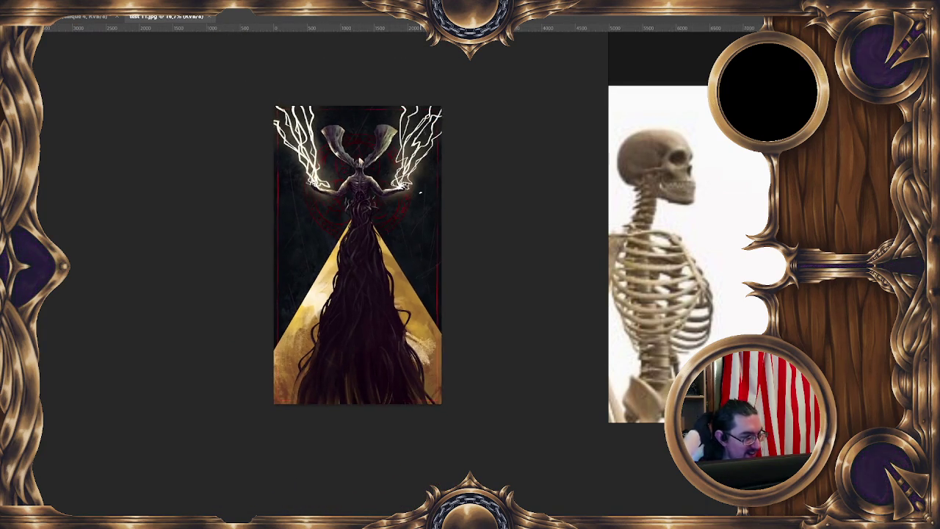
pyautogui.scroll(3, 420, 192)
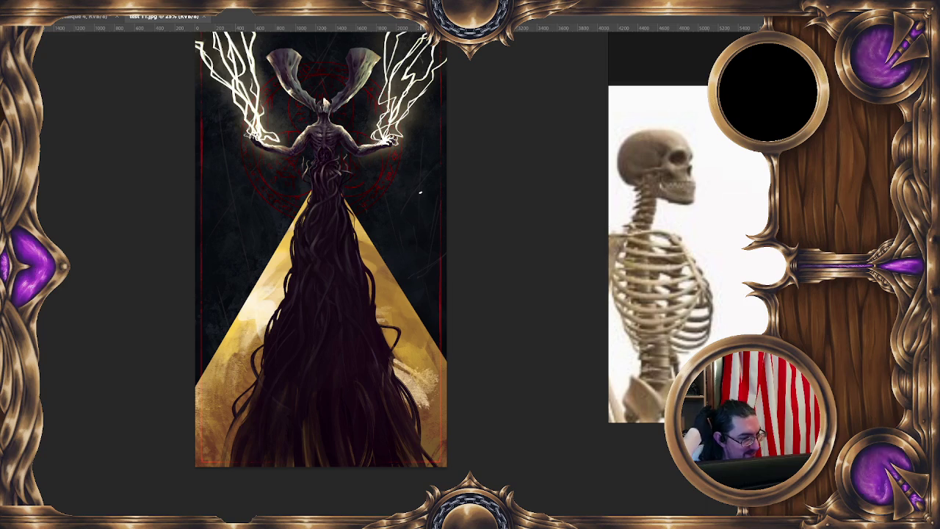
pyautogui.hotkey('ctrl', 'Tab')
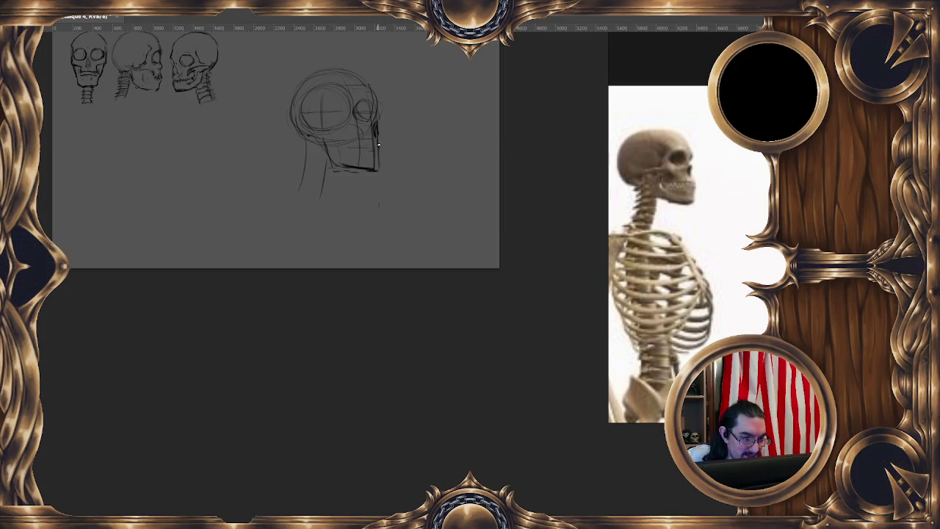
# Step: Firm up the right jaw line and sketch neck strokes using a 121 px brush
pyautogui.moveTo(377, 142); pyautogui.dragTo(376, 168)
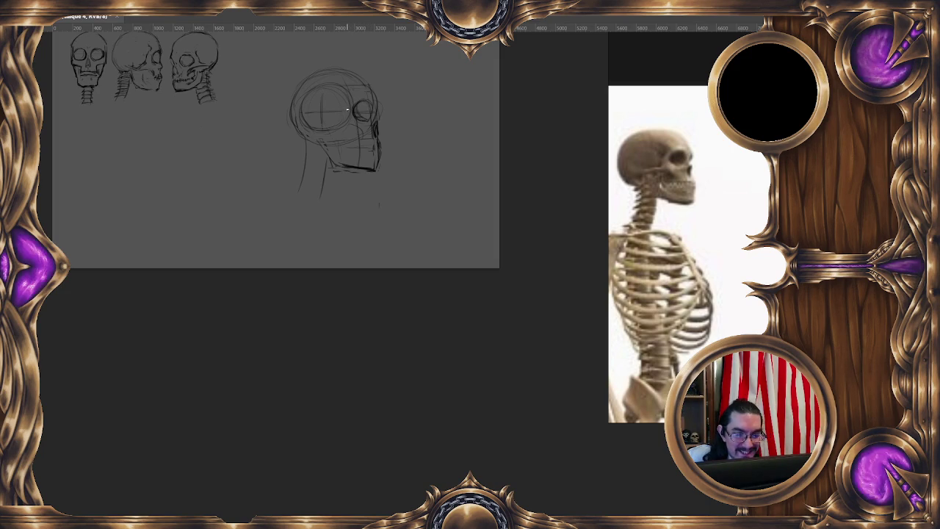
pyautogui.moveTo(326, 105); pyautogui.dragTo(339, 114)
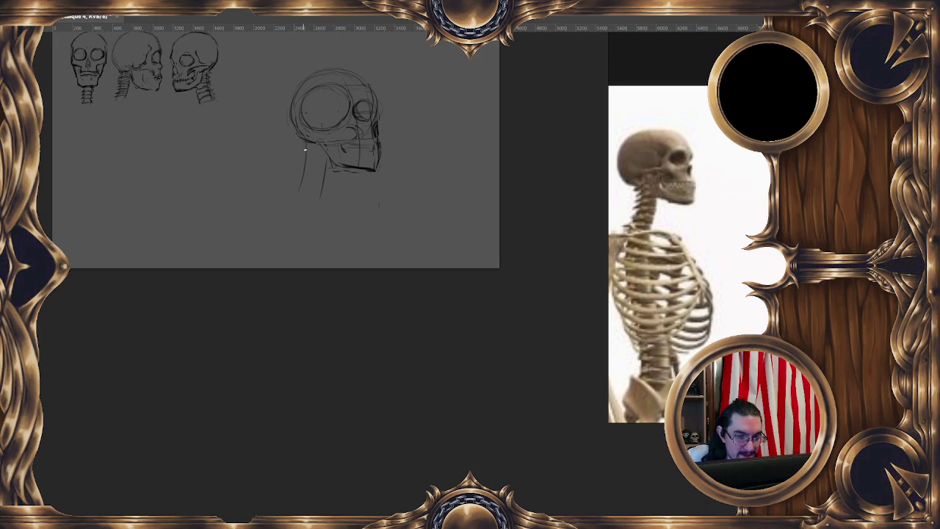
pyautogui.moveTo(305, 163); pyautogui.dragTo(332, 151)
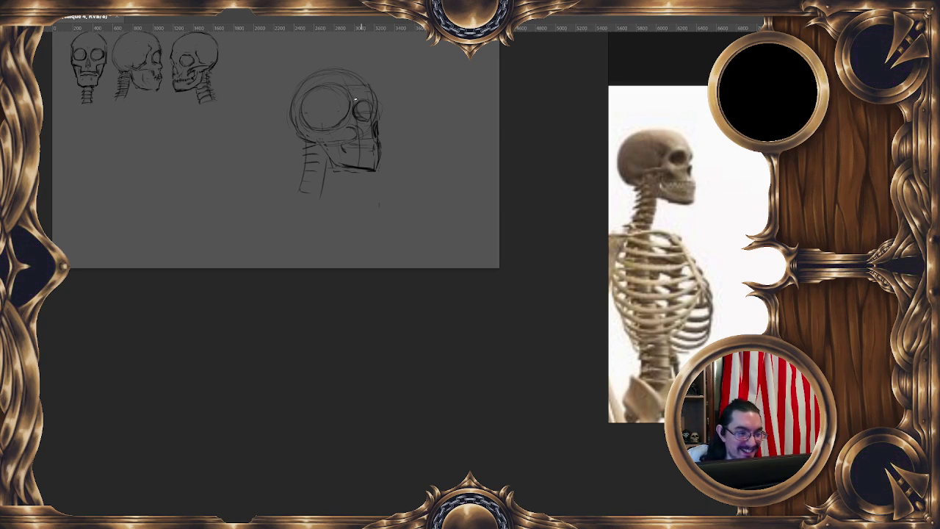
pyautogui.moveTo(360, 99); pyautogui.dragTo(314, 94)
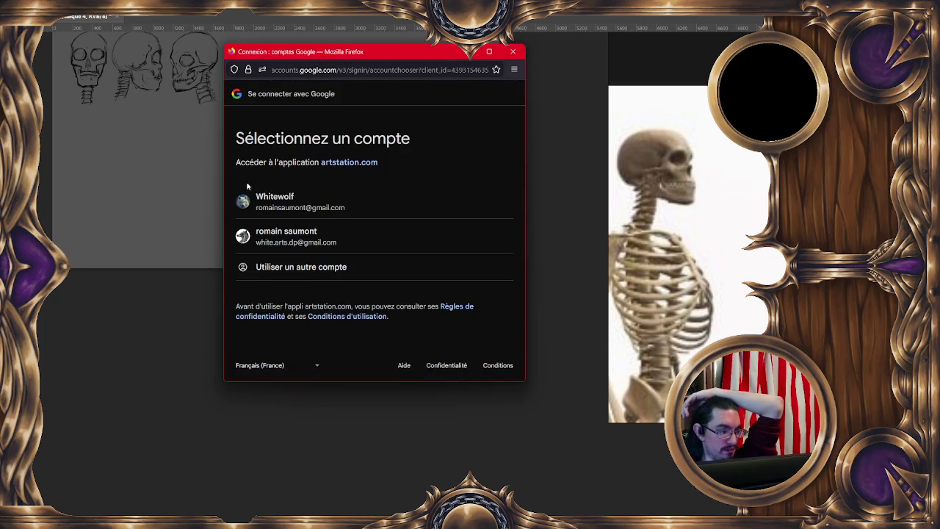
# Step: Sign in to ArtStation with the second Google account in the chooser popup
pyautogui.click(299, 203)
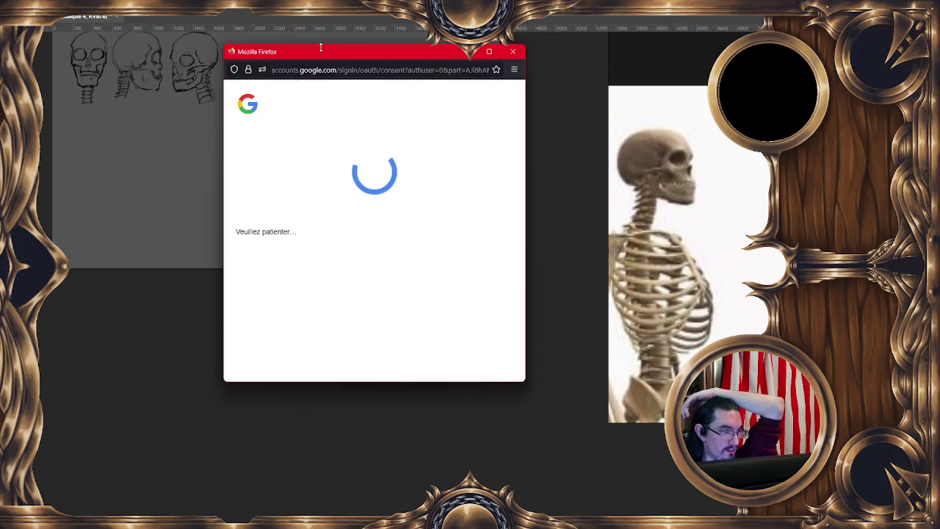
pyautogui.moveTo(321, 53); pyautogui.dragTo(606, 112)
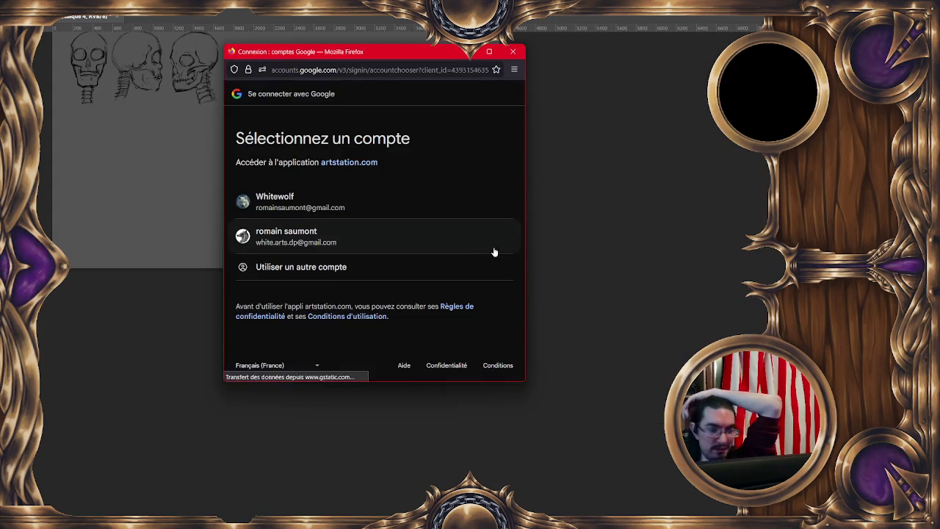
pyautogui.click(305, 234)
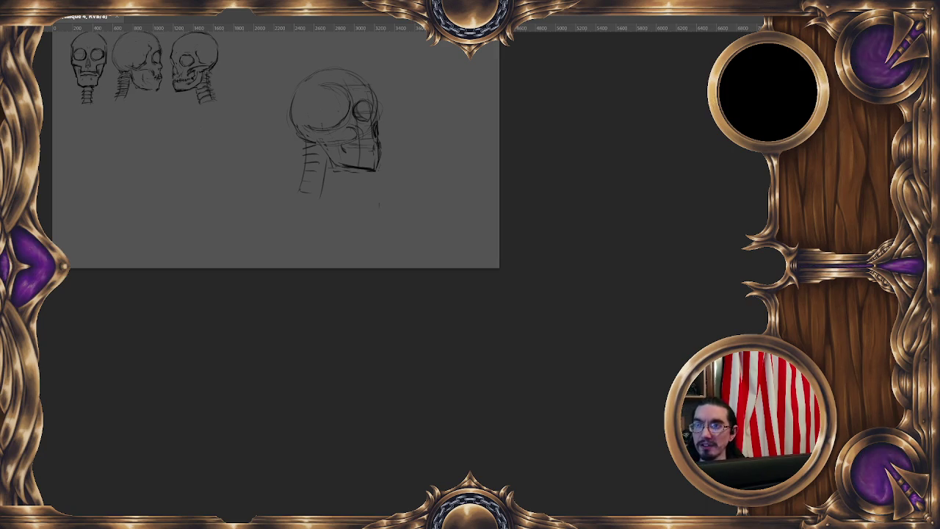
# Step: Switch to Firefox, scroll the ArtStation portfolio grid and open The Old King artwork
pyautogui.hotkey('alt', 'Tab')
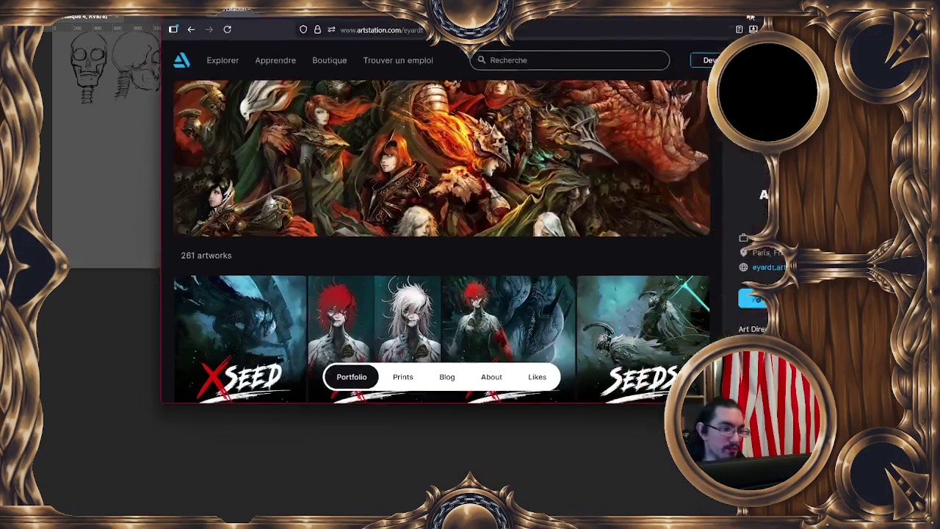
pyautogui.scroll(-5, 380, 237)
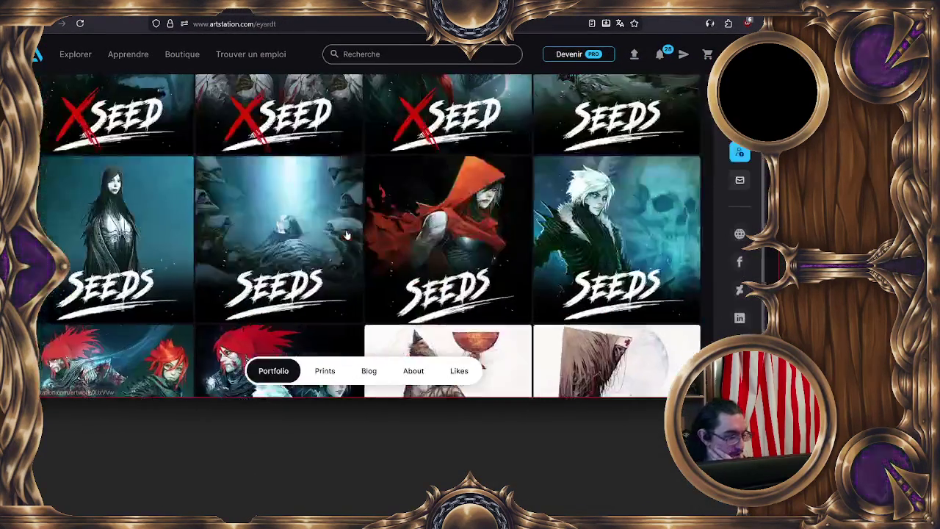
pyautogui.scroll(-3, 359, 238)
pyautogui.scroll(-1, 338, 240)
pyautogui.scroll(-3, 338, 240)
pyautogui.scroll(-3, 336, 241)
pyautogui.scroll(-3, 329, 242)
pyautogui.scroll(3, 329, 241)
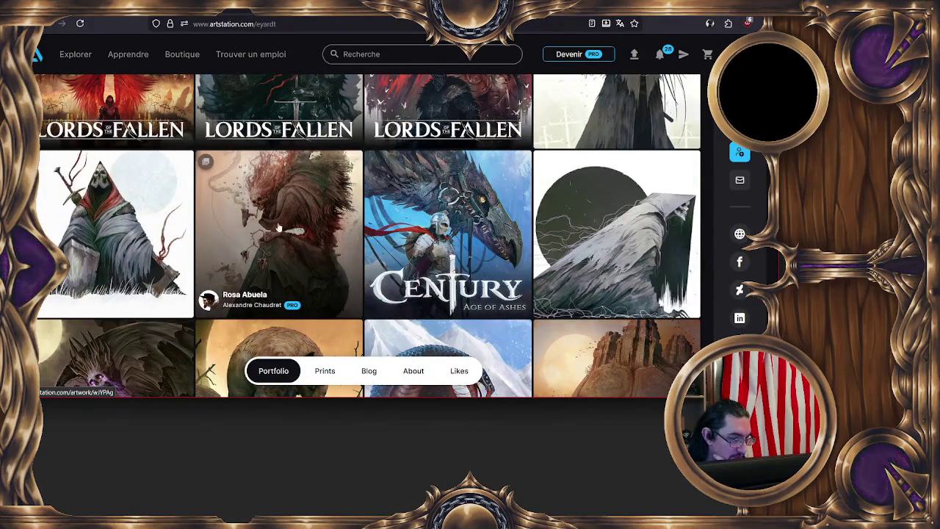
pyautogui.scroll(-3, 307, 226)
pyautogui.scroll(-1, 305, 224)
pyautogui.scroll(-3, 301, 221)
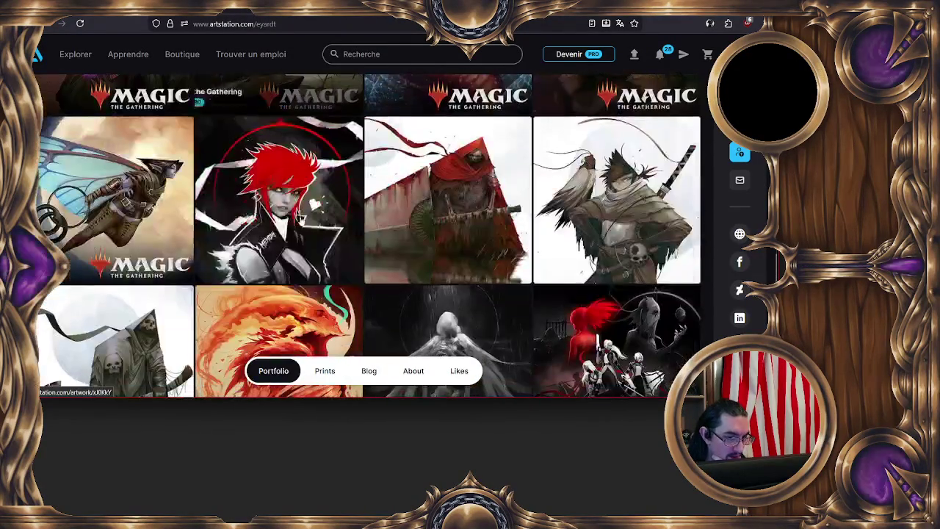
pyautogui.scroll(-3, 300, 220)
pyautogui.scroll(-3, 310, 219)
pyautogui.scroll(-2, 309, 218)
pyautogui.scroll(-1, 368, 183)
pyautogui.click(419, 148)
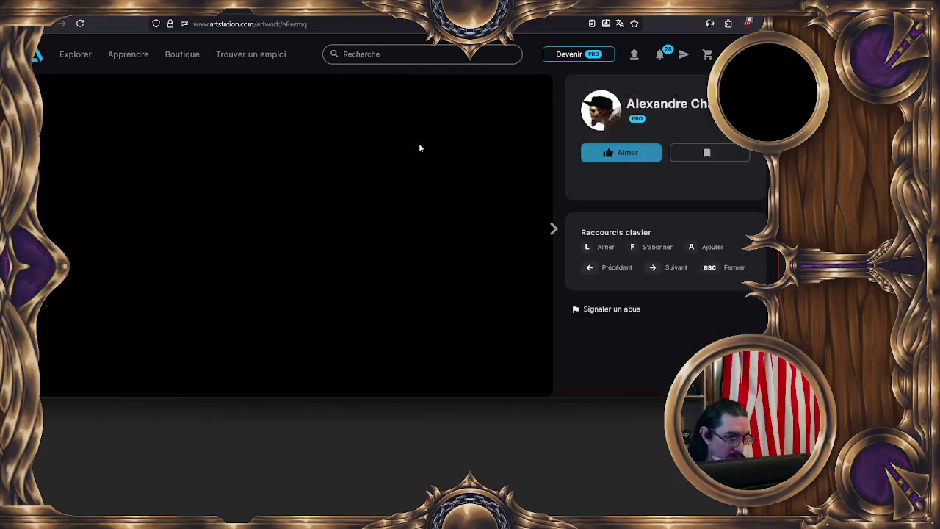
# Step: Scroll through all The Old King images, then close it back to the portfolio
pyautogui.scroll(-1, 403, 184)
pyautogui.scroll(-2, 367, 206)
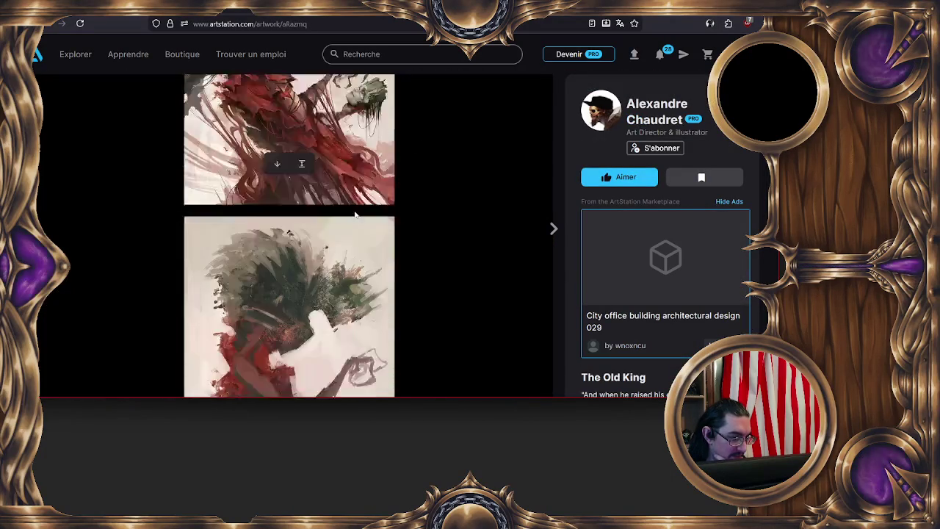
pyautogui.scroll(-2, 398, 207)
pyautogui.scroll(-2, 398, 207)
pyautogui.scroll(-2, 398, 206)
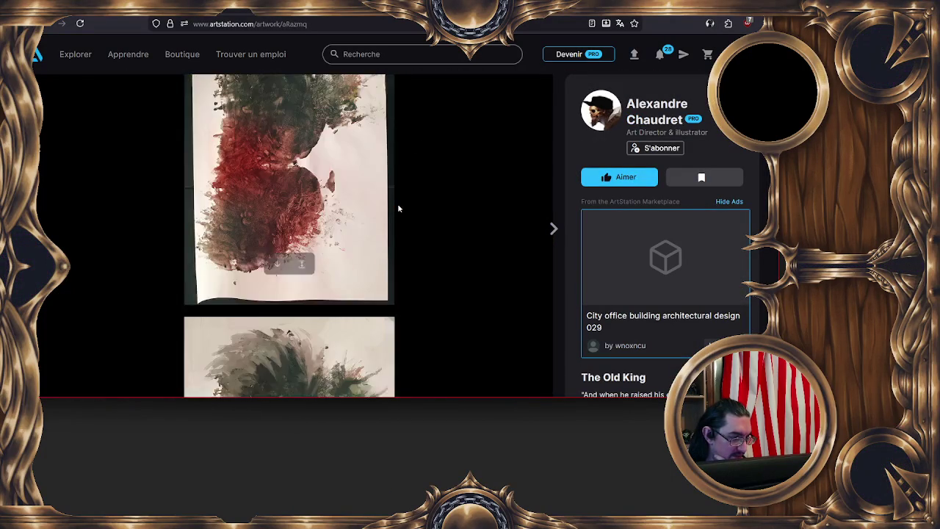
pyautogui.scroll(-2, 403, 202)
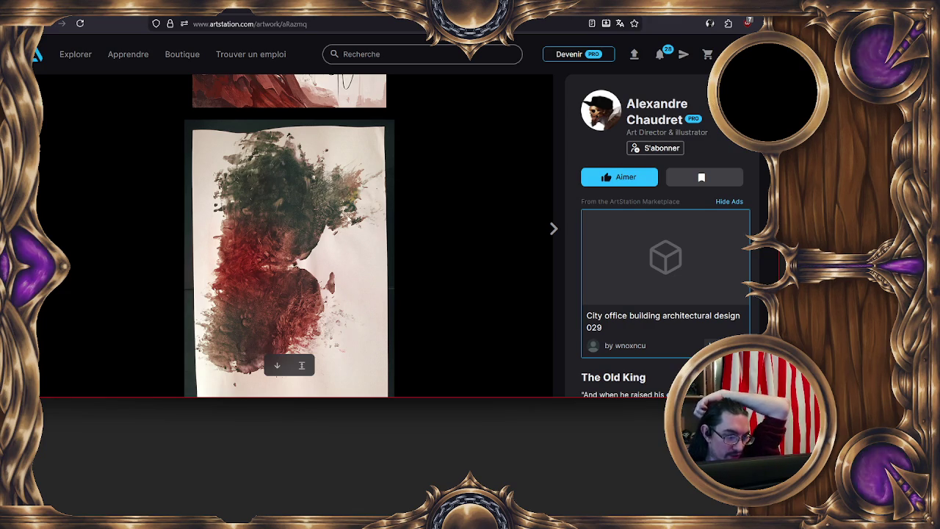
pyautogui.scroll(-2, 349, 210)
pyautogui.scroll(-2, 412, 223)
pyautogui.scroll(-1, 423, 227)
pyautogui.scroll(-1, 423, 226)
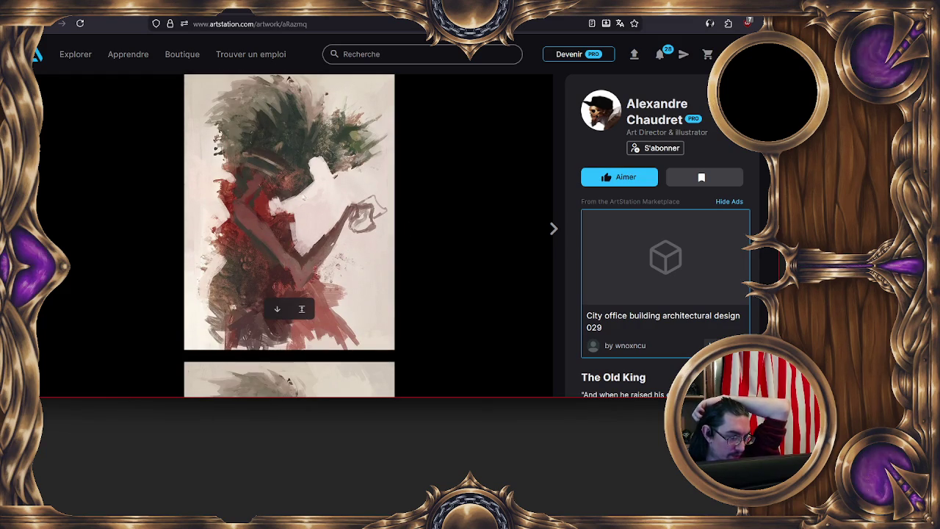
pyautogui.scroll(-3, 340, 180)
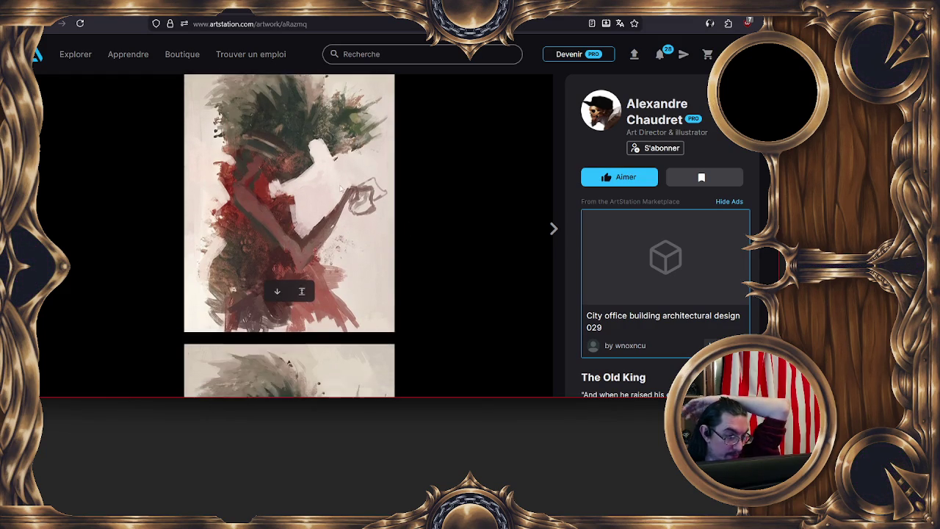
pyautogui.scroll(-2, 308, 172)
pyautogui.scroll(-1, 271, 163)
pyautogui.scroll(1, 271, 163)
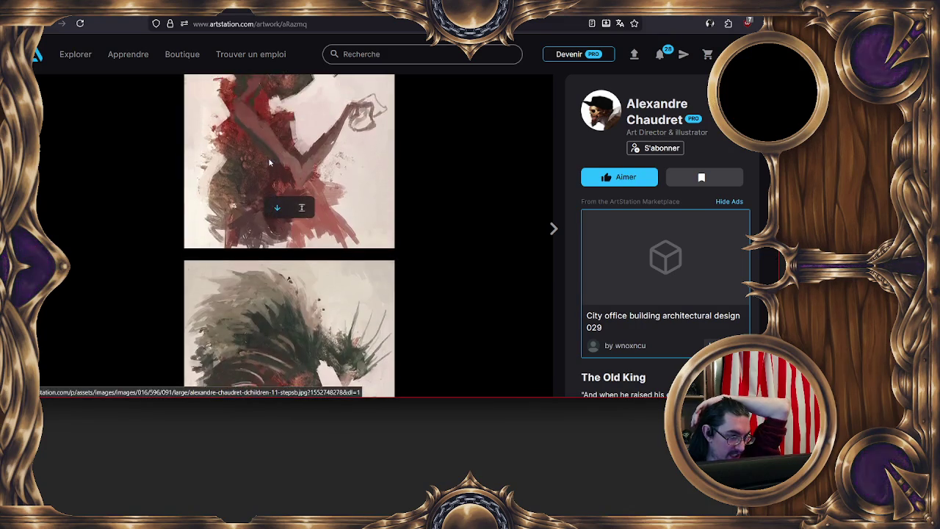
pyautogui.scroll(-3, 237, 196)
pyautogui.scroll(1, 349, 198)
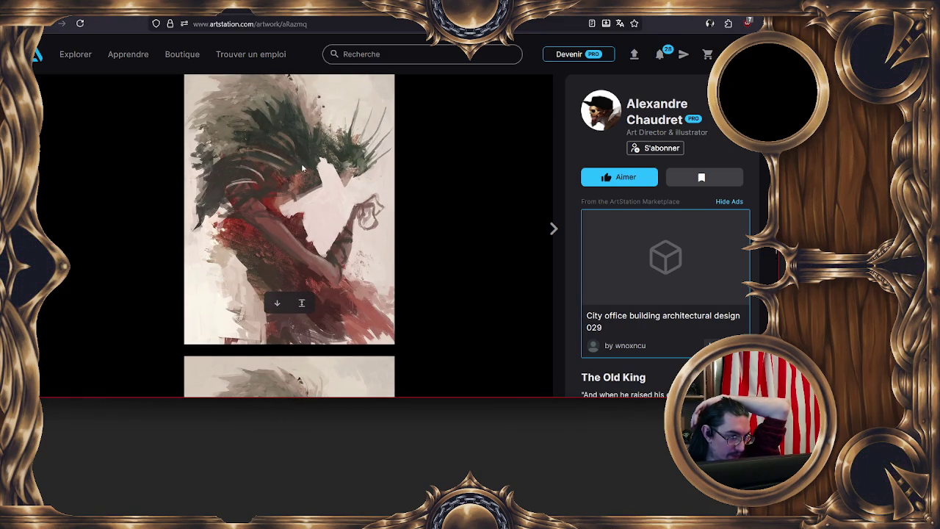
pyautogui.scroll(-3, 293, 107)
pyautogui.scroll(1, 305, 110)
pyautogui.scroll(-3, 316, 117)
pyautogui.scroll(-2, 314, 140)
pyautogui.scroll(1, 310, 155)
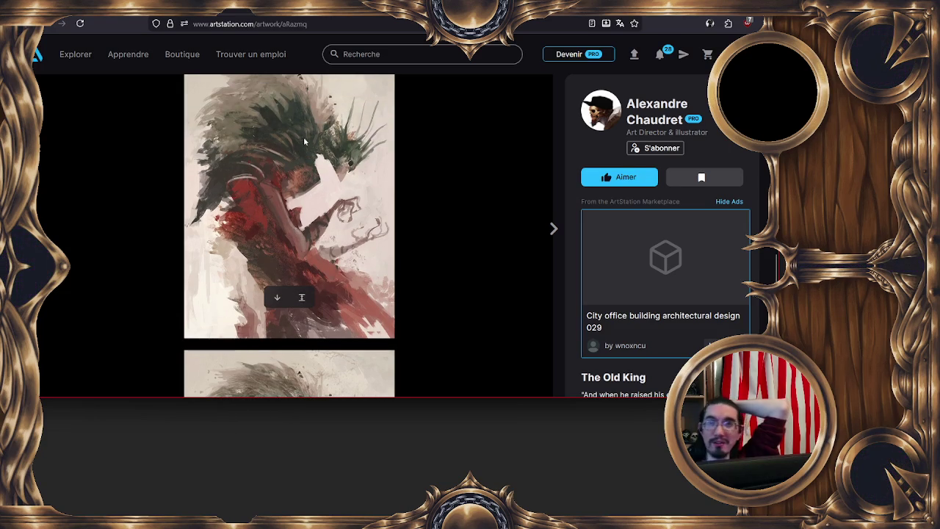
pyautogui.scroll(-4, 297, 165)
pyautogui.scroll(-1, 290, 184)
pyautogui.scroll(3, 275, 213)
pyautogui.scroll(-2, 257, 235)
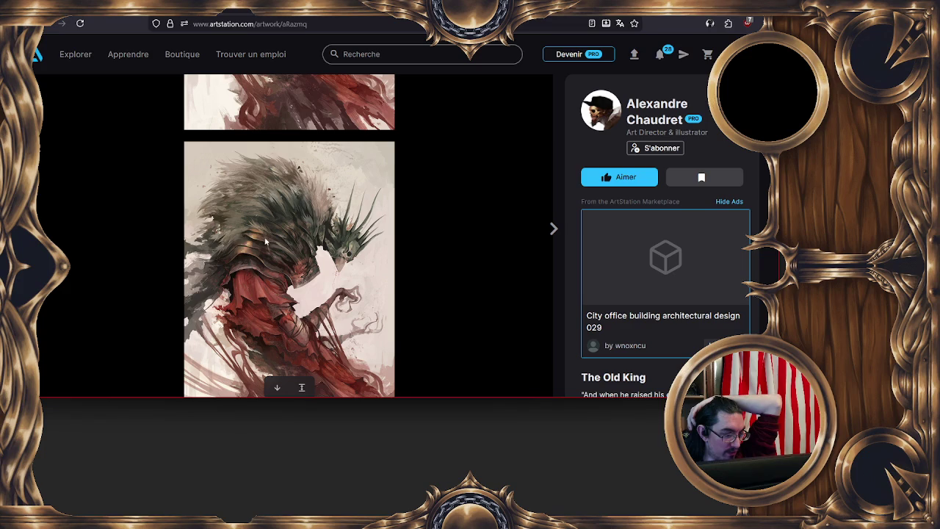
pyautogui.scroll(-3, 283, 209)
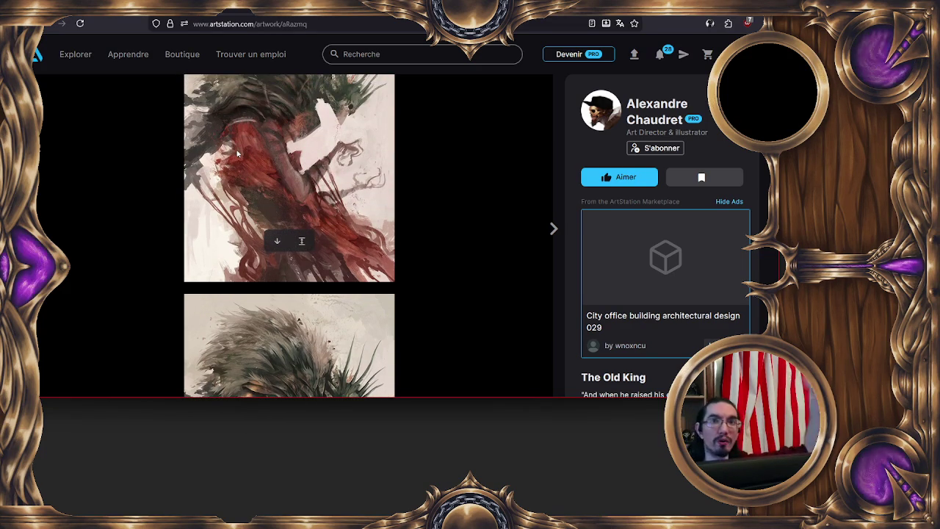
pyautogui.scroll(-2, 238, 143)
pyautogui.scroll(-2, 260, 175)
pyautogui.scroll(2, 264, 174)
pyautogui.scroll(-2, 298, 172)
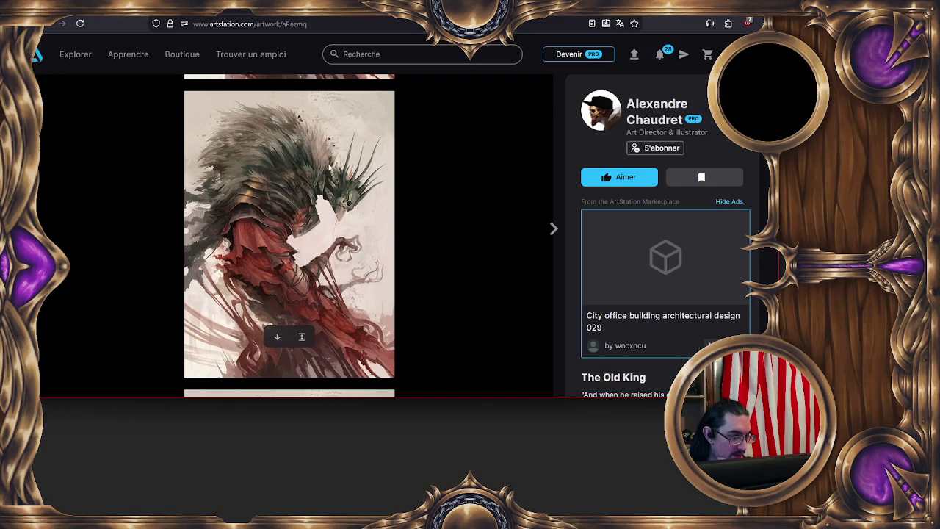
pyautogui.scroll(2, 307, 207)
pyautogui.scroll(4, 273, 196)
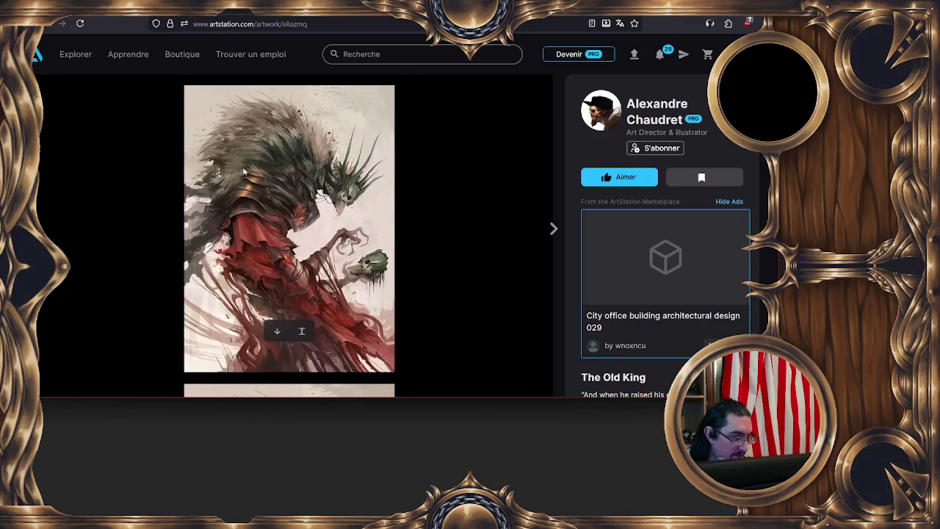
pyautogui.scroll(-2, 303, 306)
pyautogui.scroll(1, 309, 242)
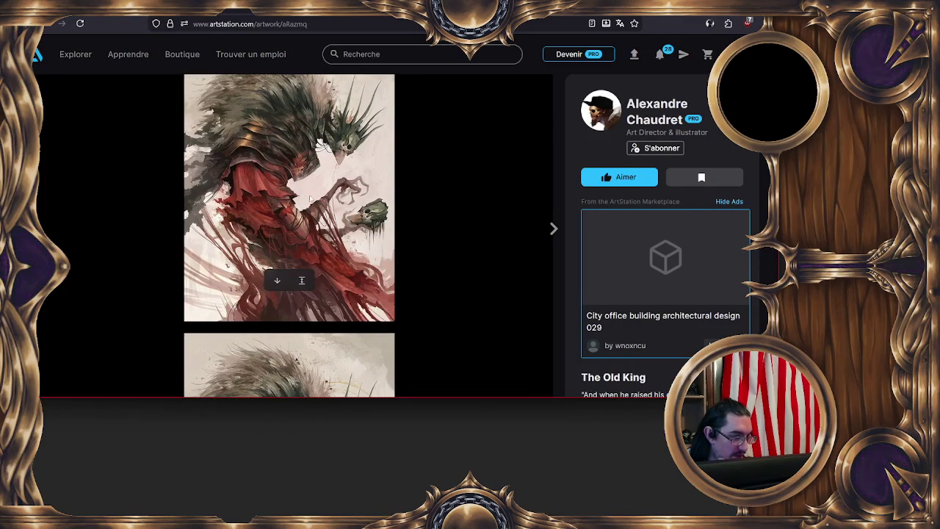
pyautogui.scroll(1, 305, 133)
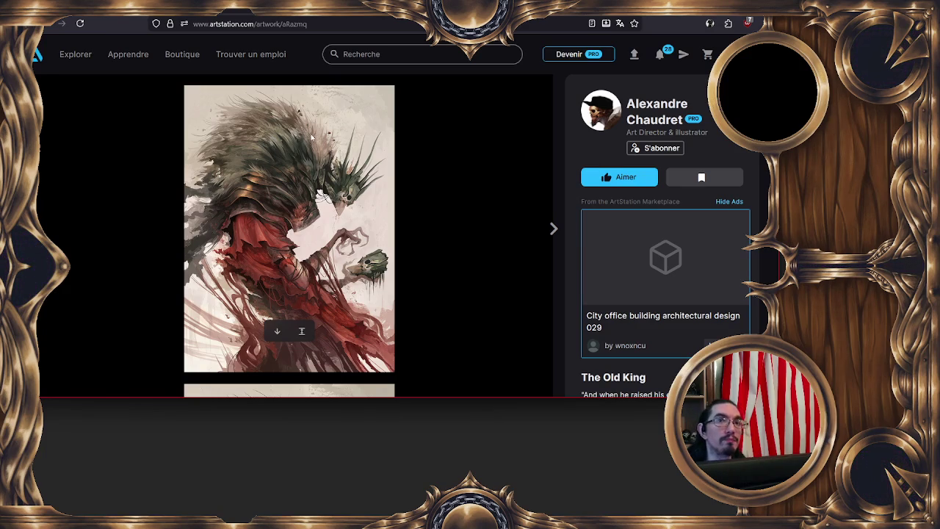
pyautogui.scroll(-3, 294, 116)
pyautogui.scroll(-2, 290, 115)
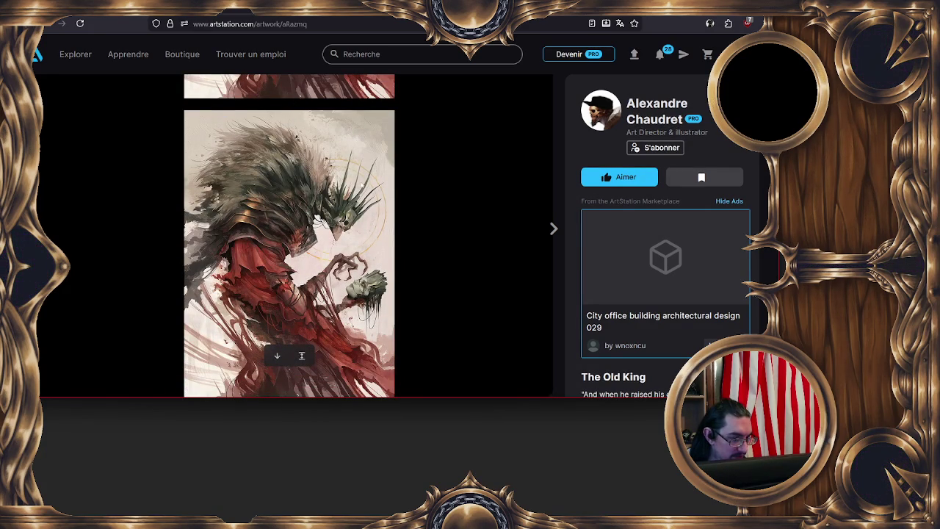
pyautogui.scroll(-2, 330, 168)
pyautogui.scroll(-3, 337, 166)
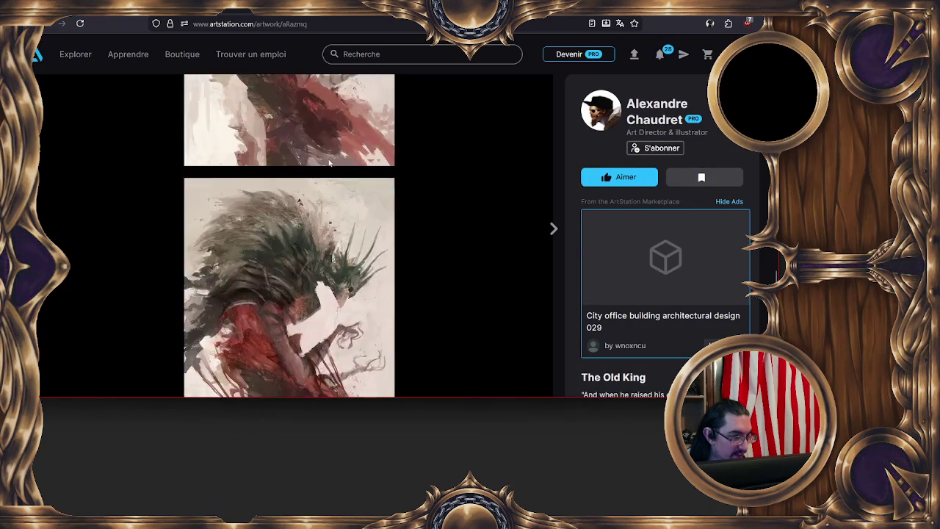
pyautogui.scroll(-4, 355, 165)
pyautogui.scroll(-3, 356, 165)
pyautogui.scroll(-3, 367, 164)
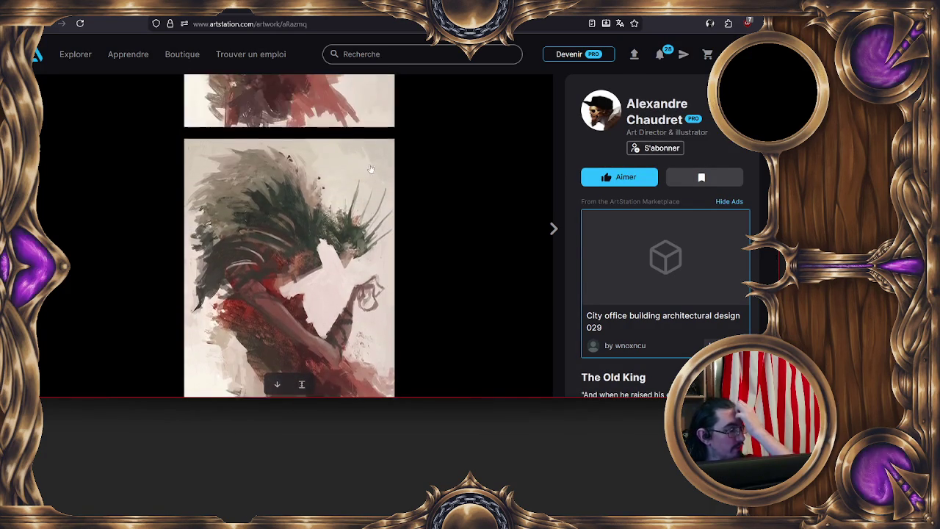
pyautogui.press('Escape')
# Step: Open The Cellist artwork from the portfolio grid and close it again
pyautogui.scroll(-2, 340, 151)
pyautogui.scroll(2, 334, 148)
pyautogui.scroll(2, 327, 146)
pyautogui.scroll(-2, 323, 144)
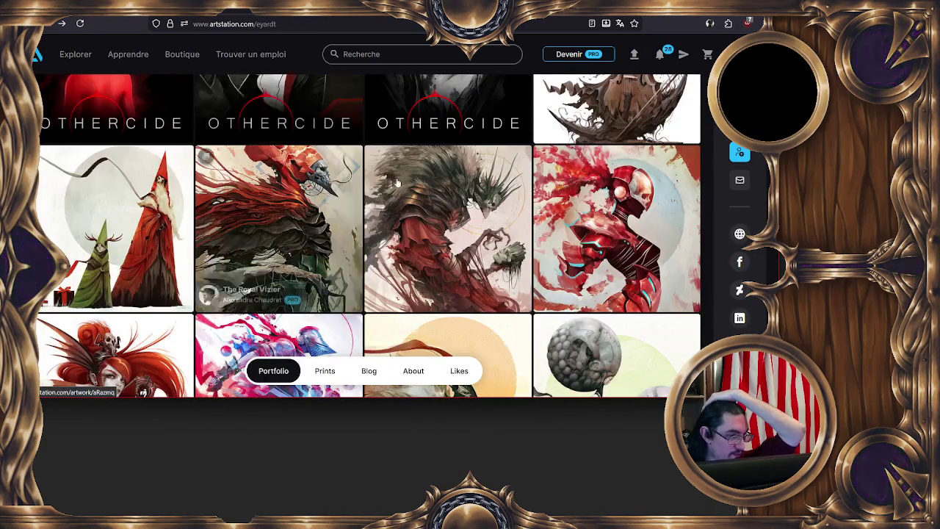
pyautogui.scroll(3, 394, 179)
pyautogui.scroll(-3, 394, 178)
pyautogui.scroll(3, 392, 178)
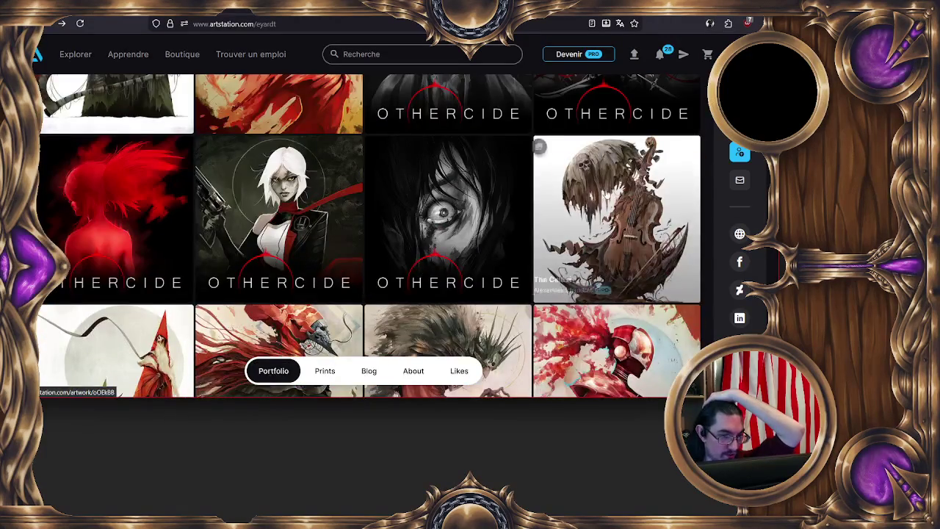
pyautogui.click(573, 191)
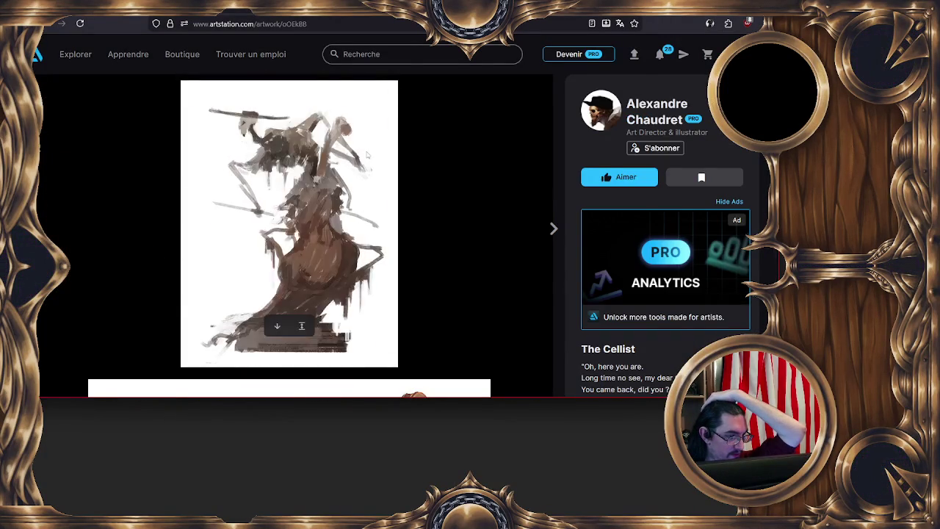
pyautogui.press('Escape')
# Step: Scroll the portfolio grid and open the Father and Daughter artwork
pyautogui.scroll(-5, 363, 174)
pyautogui.scroll(3, 363, 173)
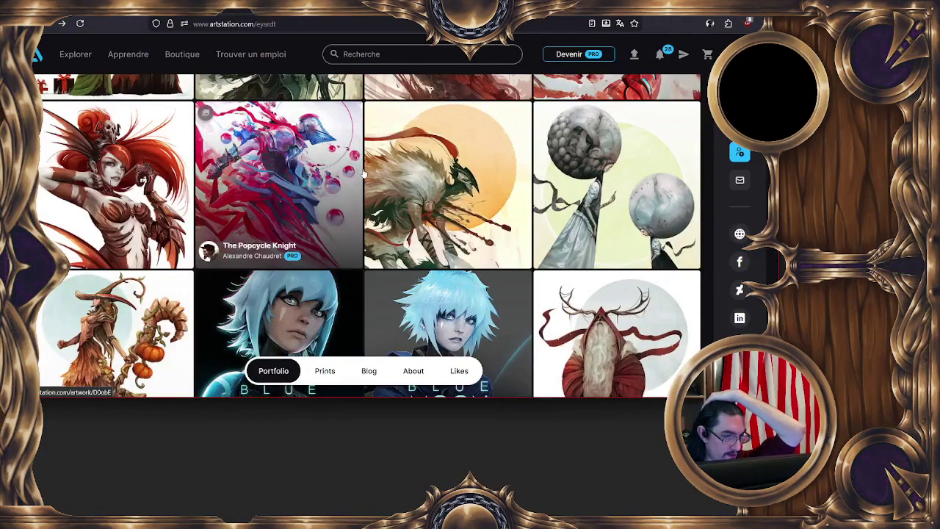
pyautogui.scroll(-4, 360, 173)
pyautogui.scroll(-1, 358, 173)
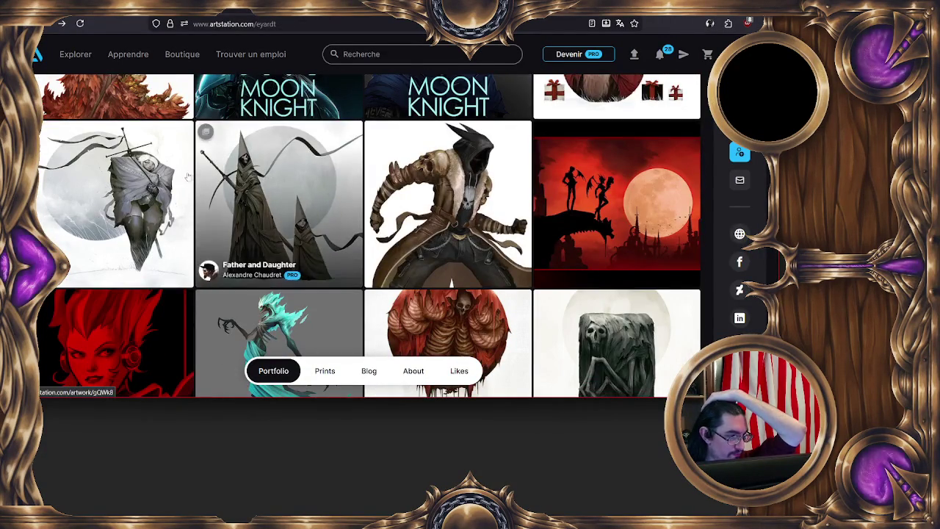
pyautogui.click(274, 173)
pyautogui.scroll(-4, 274, 173)
pyautogui.scroll(-5, 343, 176)
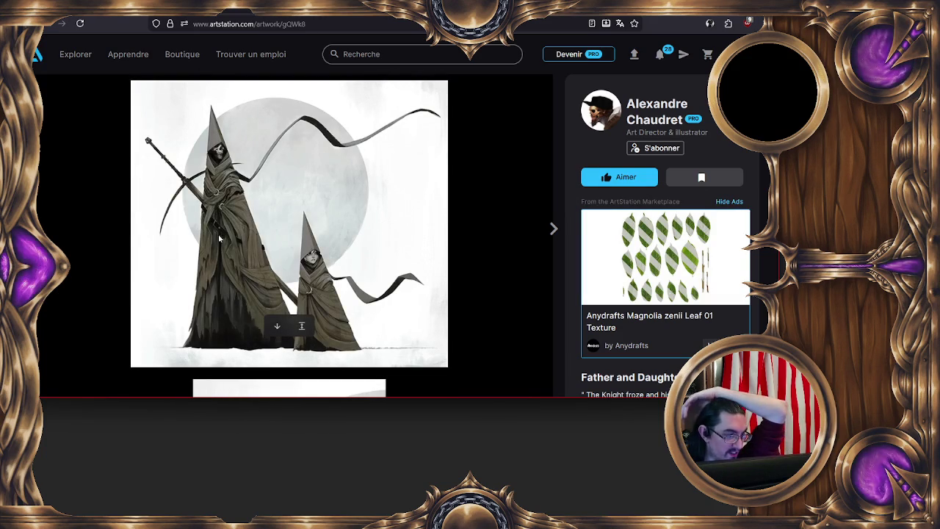
pyautogui.scroll(-4, 344, 227)
pyautogui.scroll(-3, 331, 224)
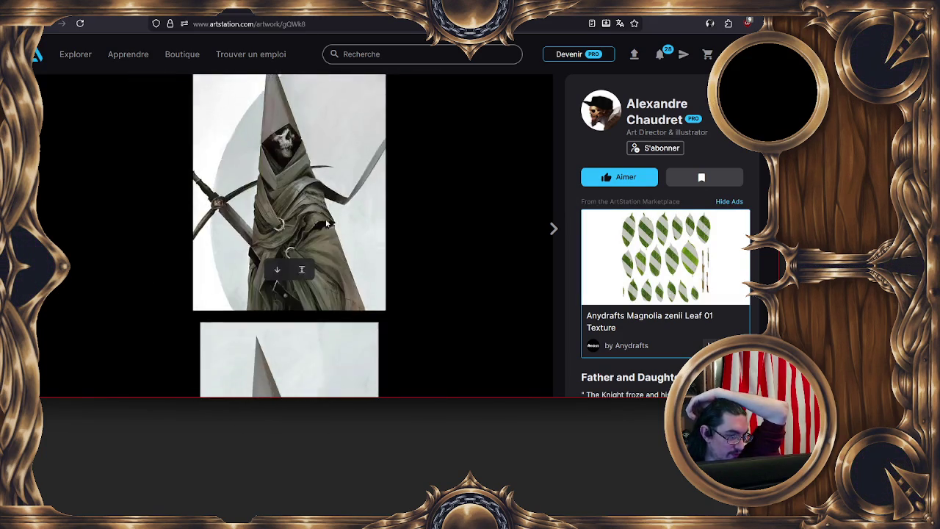
pyautogui.scroll(-3, 321, 222)
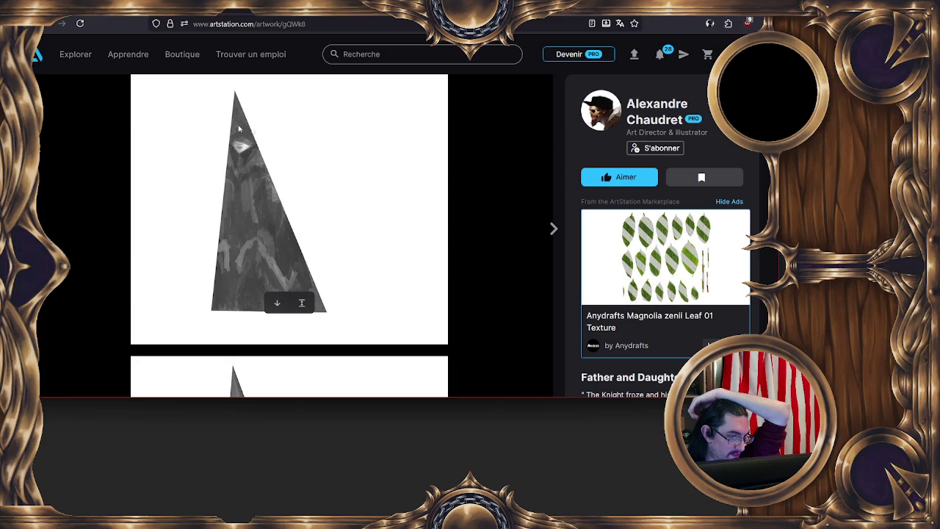
pyautogui.scroll(-2, 242, 249)
pyautogui.scroll(-1, 241, 265)
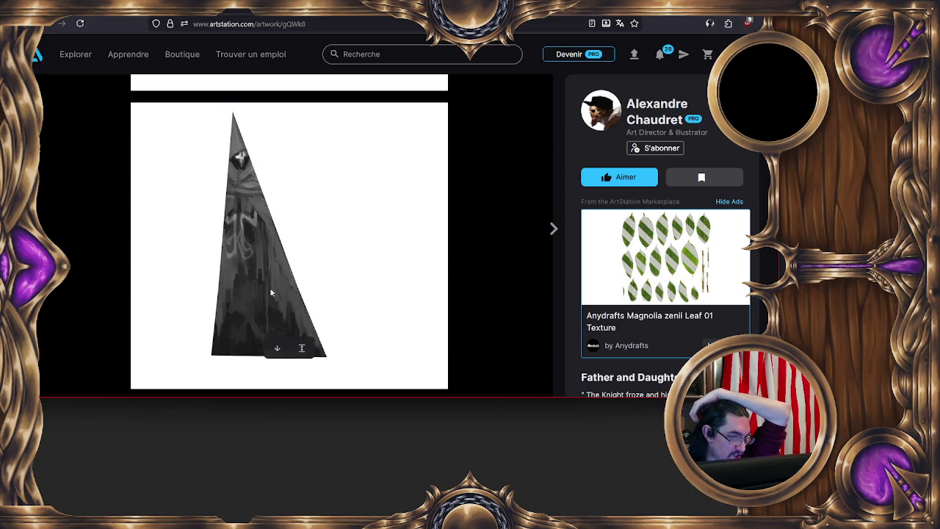
pyautogui.scroll(-1, 299, 299)
pyautogui.scroll(-1, 309, 279)
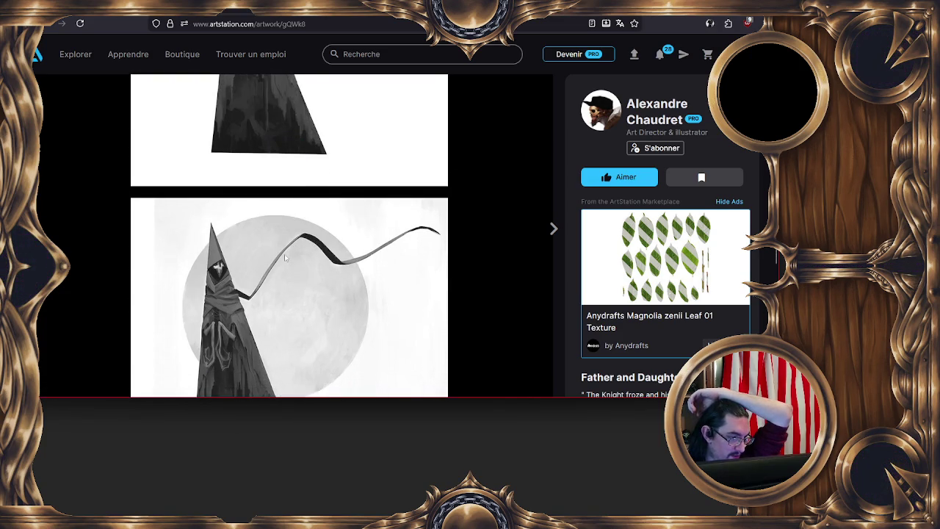
pyautogui.scroll(-1, 323, 251)
pyautogui.scroll(-1, 323, 251)
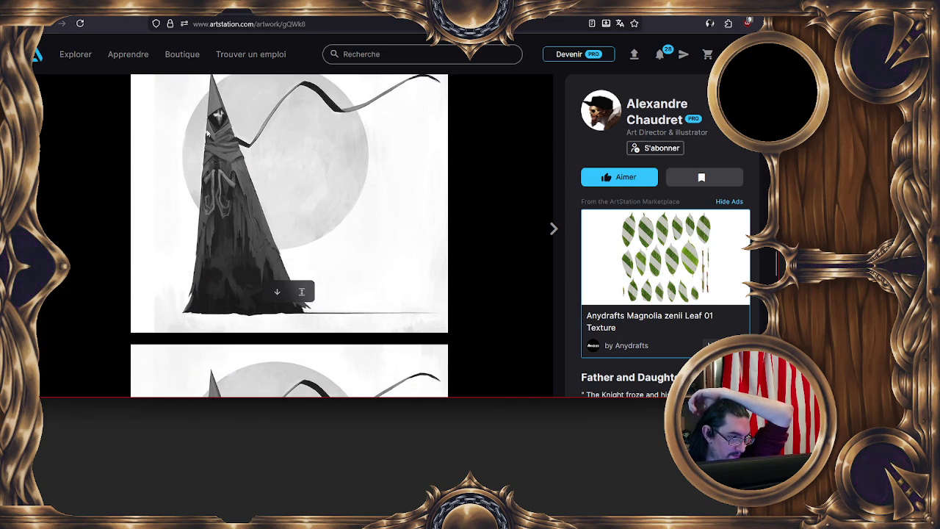
pyautogui.scroll(-1, 236, 136)
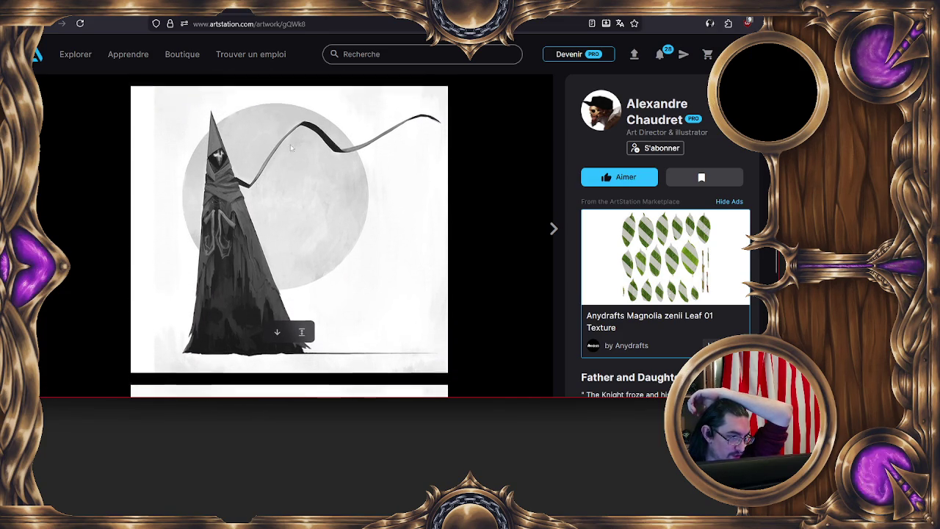
pyautogui.scroll(-1, 260, 162)
pyautogui.scroll(-1, 261, 171)
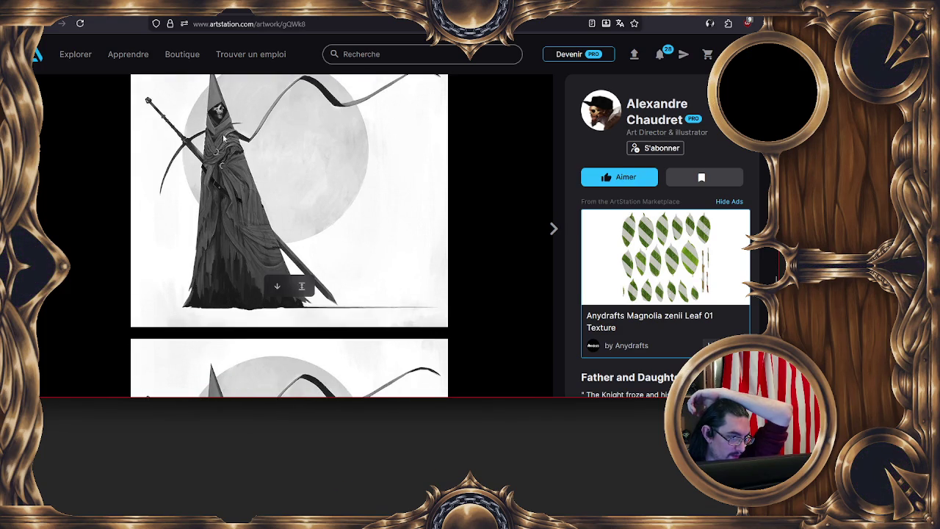
pyautogui.scroll(-4, 264, 202)
pyautogui.scroll(-1, 282, 221)
pyautogui.scroll(-2, 285, 221)
pyautogui.scroll(-3, 257, 205)
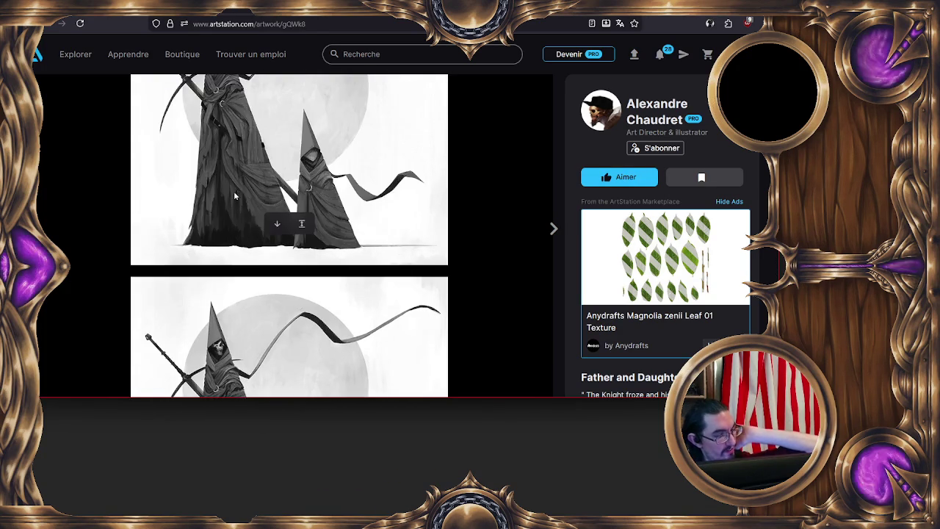
pyautogui.scroll(-2, 234, 191)
pyautogui.scroll(-5, 236, 193)
pyautogui.scroll(-1, 242, 200)
pyautogui.scroll(1, 246, 205)
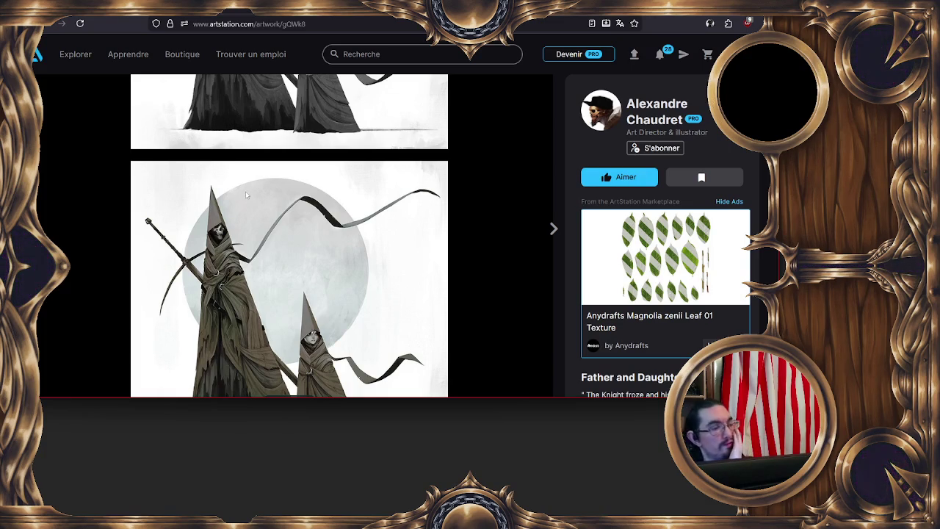
pyautogui.scroll(-1, 246, 193)
pyautogui.press('Escape')
pyautogui.scroll(-1, 257, 163)
pyautogui.scroll(-2, 257, 163)
pyautogui.scroll(-2, 257, 163)
pyautogui.scroll(-1, 257, 163)
pyautogui.scroll(-2, 254, 165)
pyautogui.scroll(-1, 250, 168)
pyautogui.scroll(-2, 245, 168)
pyautogui.scroll(-3, 245, 168)
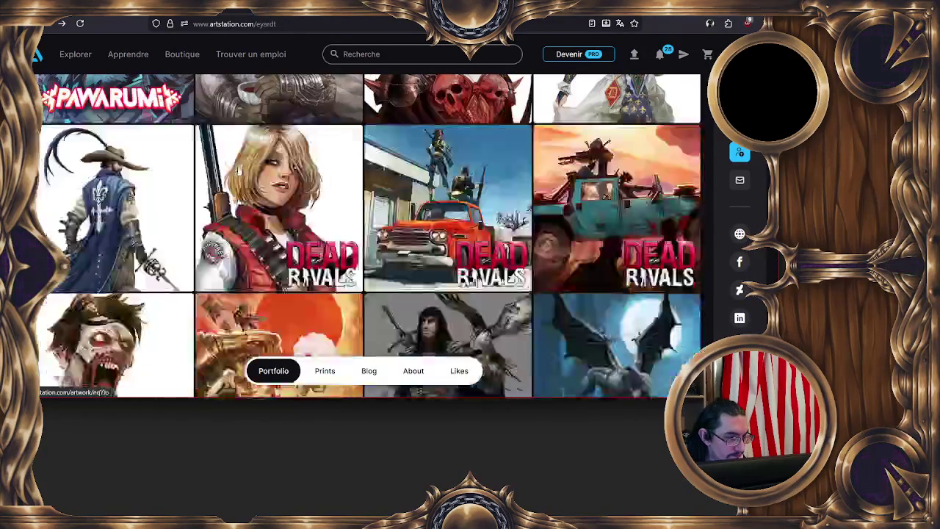
pyautogui.scroll(6, 235, 162)
pyautogui.scroll(3, 234, 162)
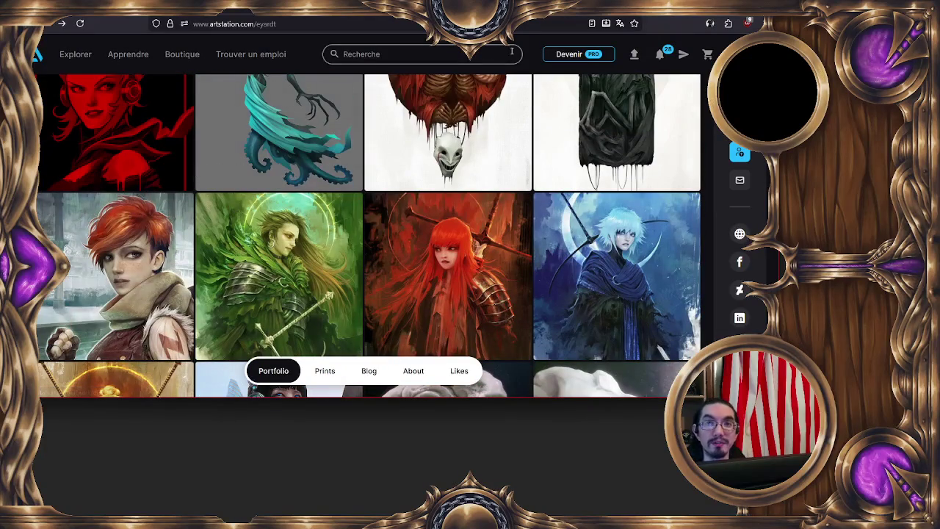
# Step: Open the Baba Yaga artwork and scroll through its skull-hut paintings and process sketches
pyautogui.click(633, 114)
pyautogui.scroll(2, 664, 125)
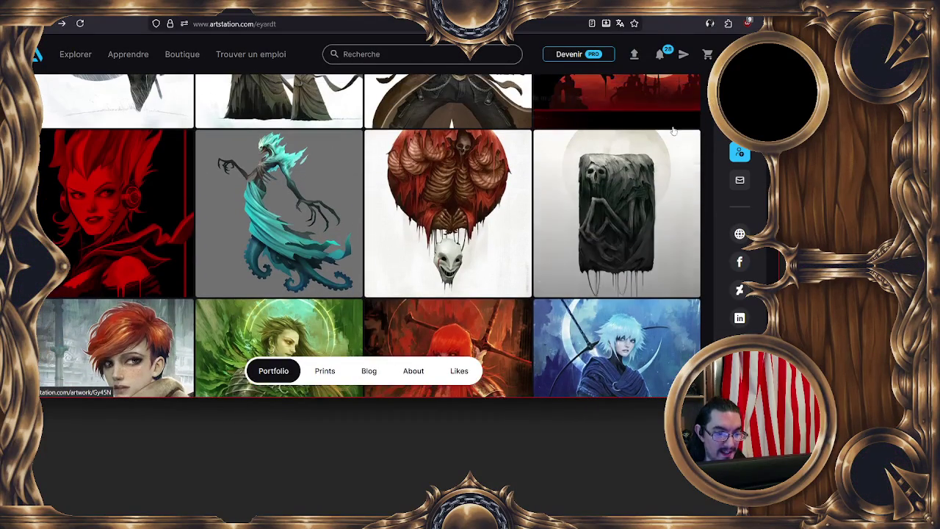
pyautogui.scroll(-1, 292, 178)
pyautogui.scroll(-2, 275, 209)
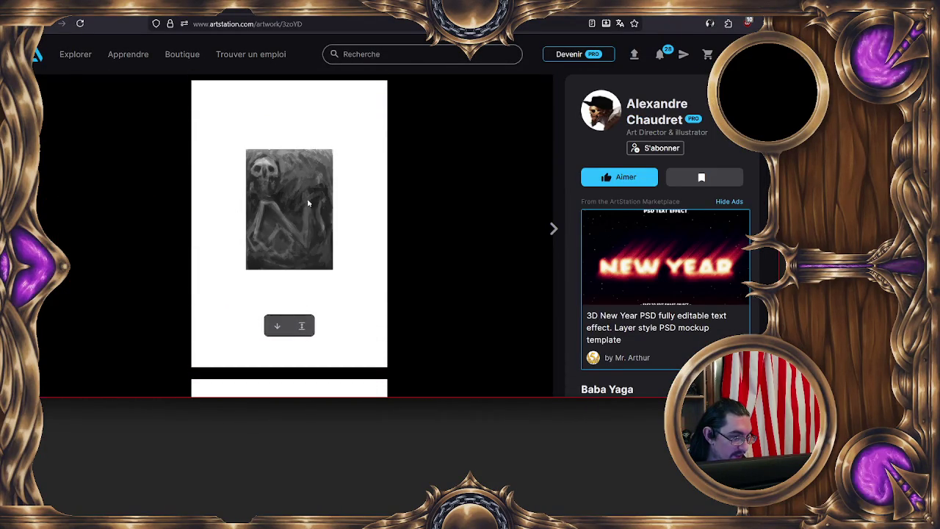
pyautogui.scroll(1, 296, 183)
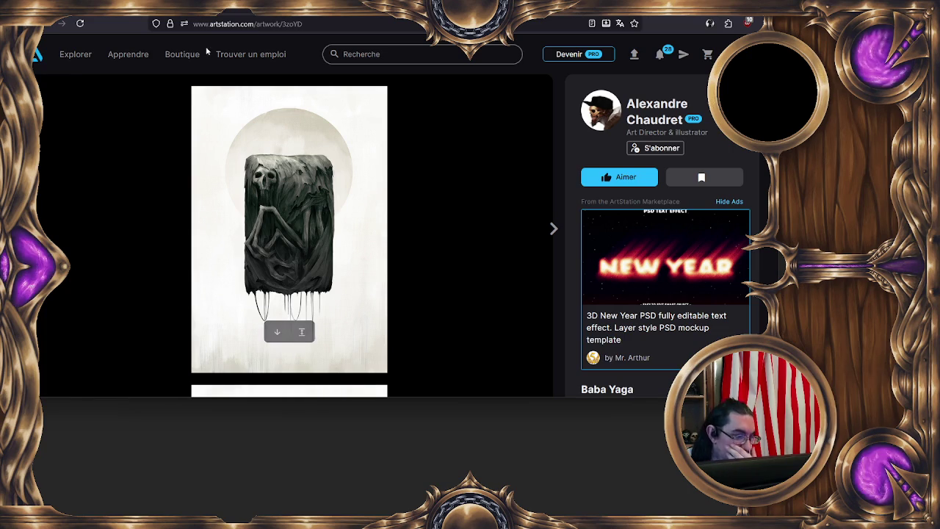
pyautogui.scroll(-4, 273, 142)
pyautogui.scroll(-4, 243, 180)
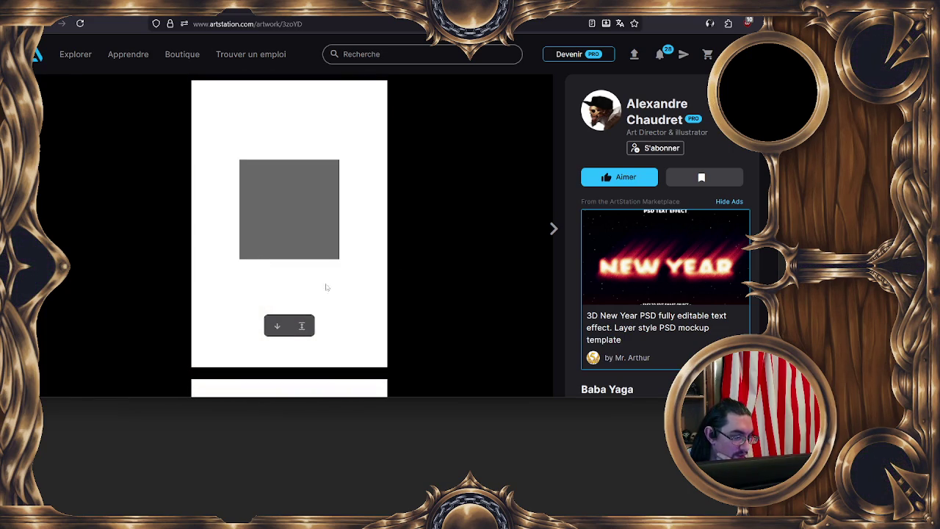
pyautogui.scroll(-1, 349, 175)
pyautogui.scroll(1, 342, 173)
pyautogui.scroll(-4, 332, 172)
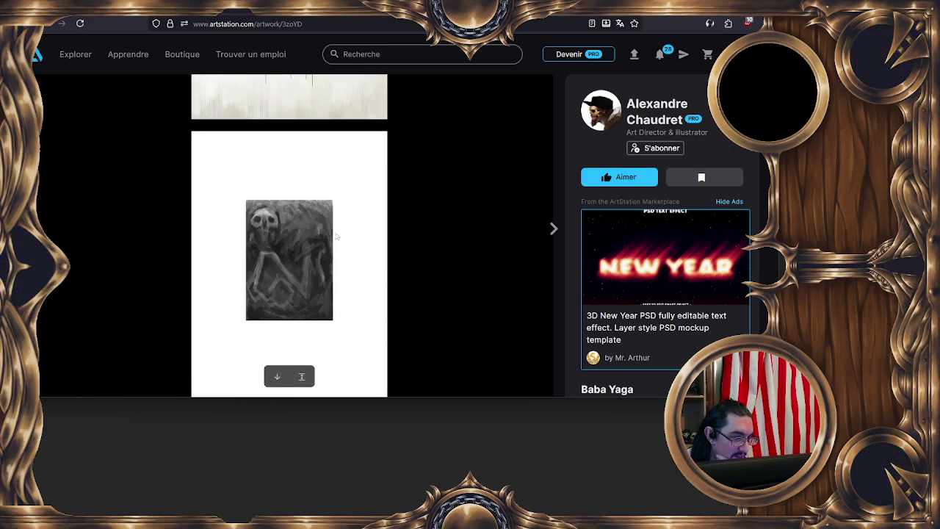
pyautogui.scroll(-4, 334, 220)
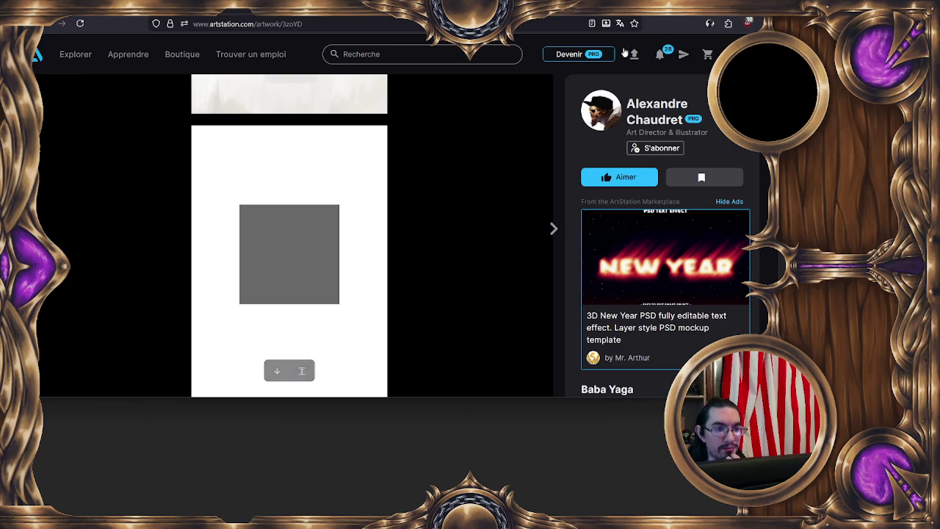
pyautogui.scroll(1, 445, 137)
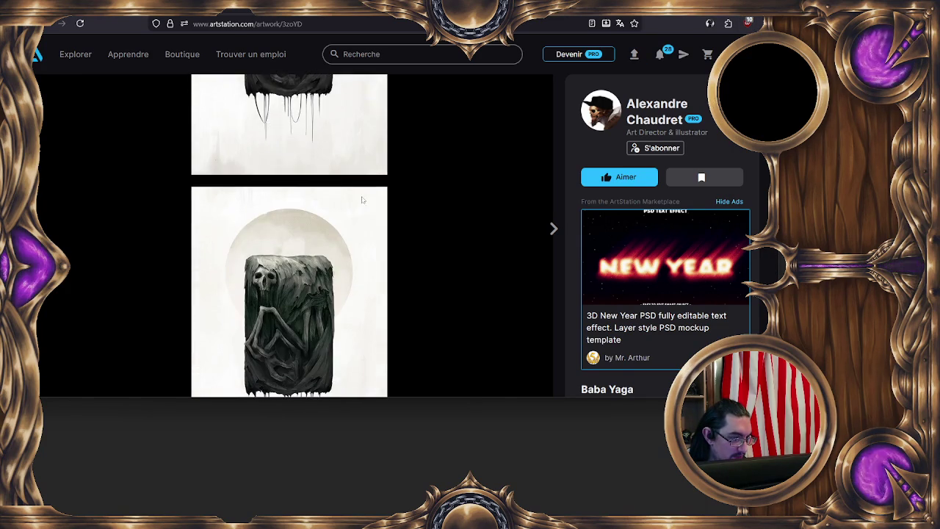
pyautogui.scroll(-2, 321, 188)
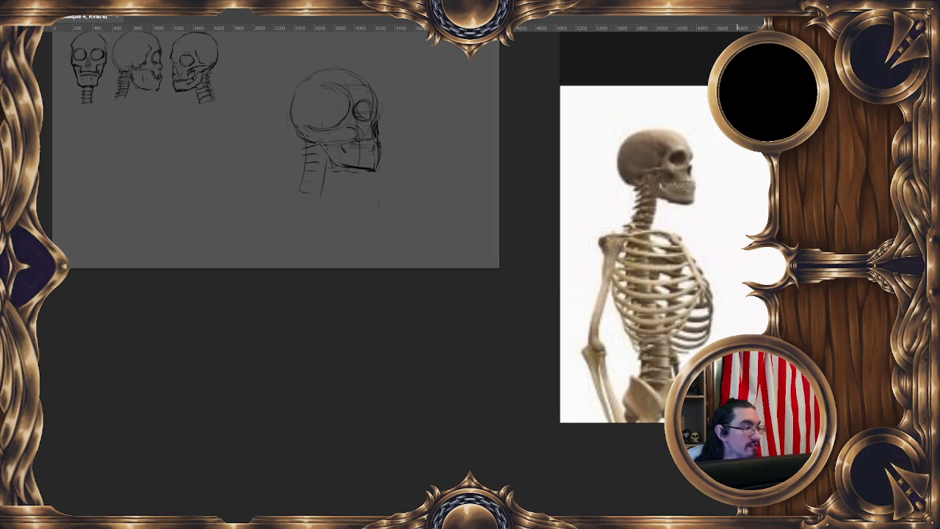
# Step: Browse the Open dialog to the twitch studys folder, then cancel it
pyautogui.click(44, 10)
pyautogui.click(66, 28)
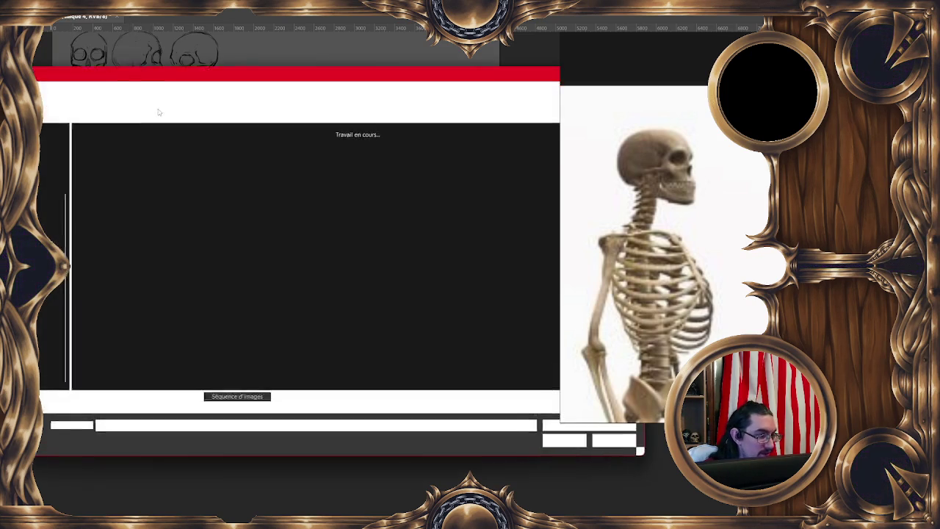
pyautogui.click(47, 92)
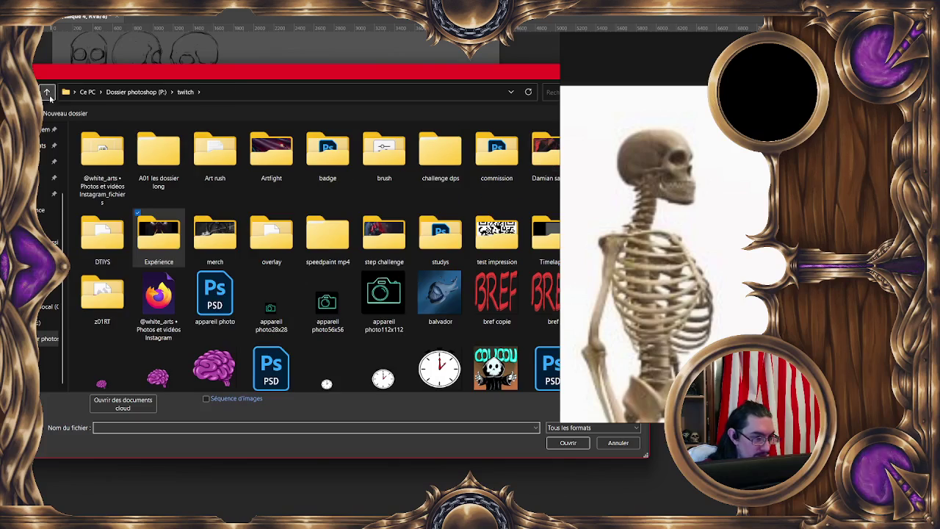
pyautogui.doubleClick(438, 235)
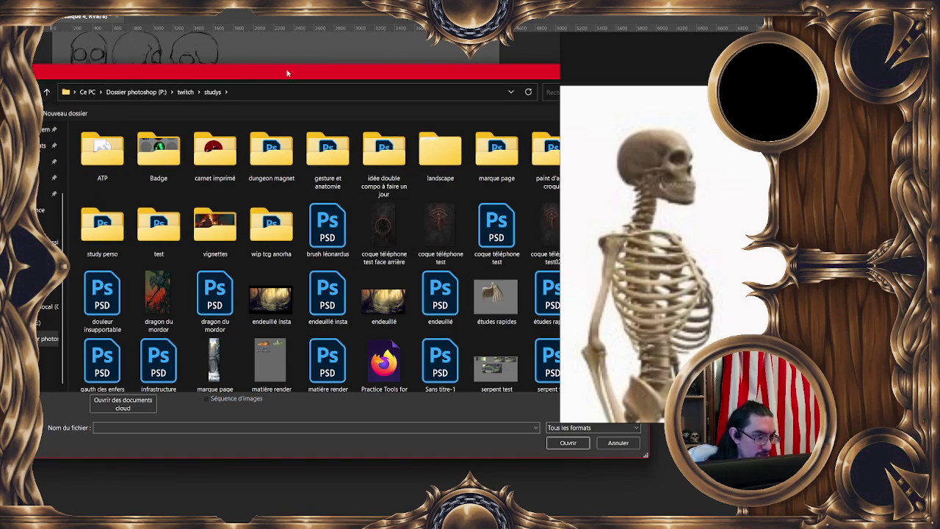
pyautogui.moveTo(530, 78); pyautogui.dragTo(530, 15)
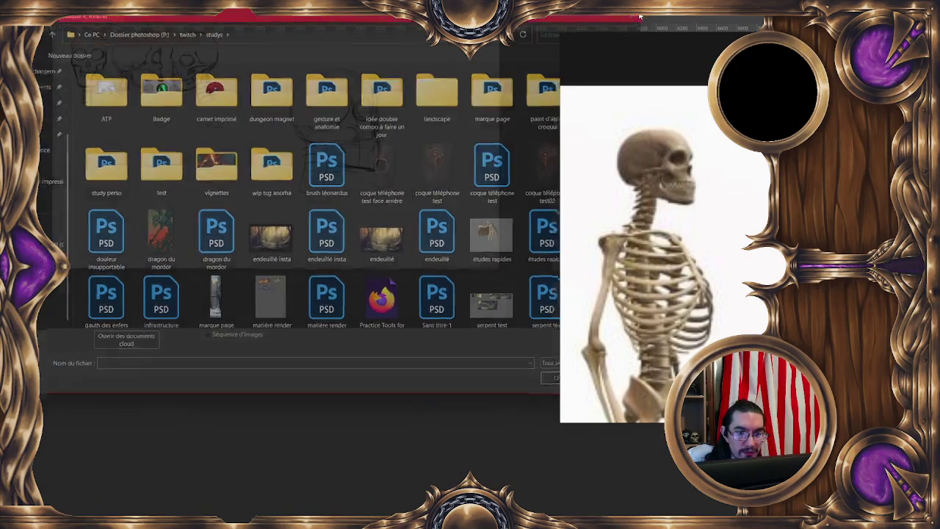
pyautogui.click(646, 16)
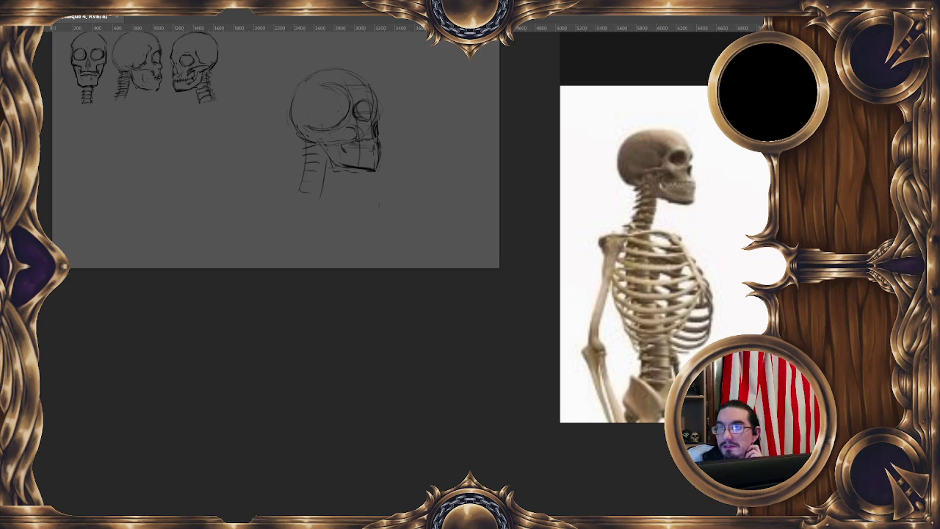
# Step: Reopen the Open dialog and navigate to twitch > studys > test
pyautogui.click(37, 9)
pyautogui.click(66, 34)
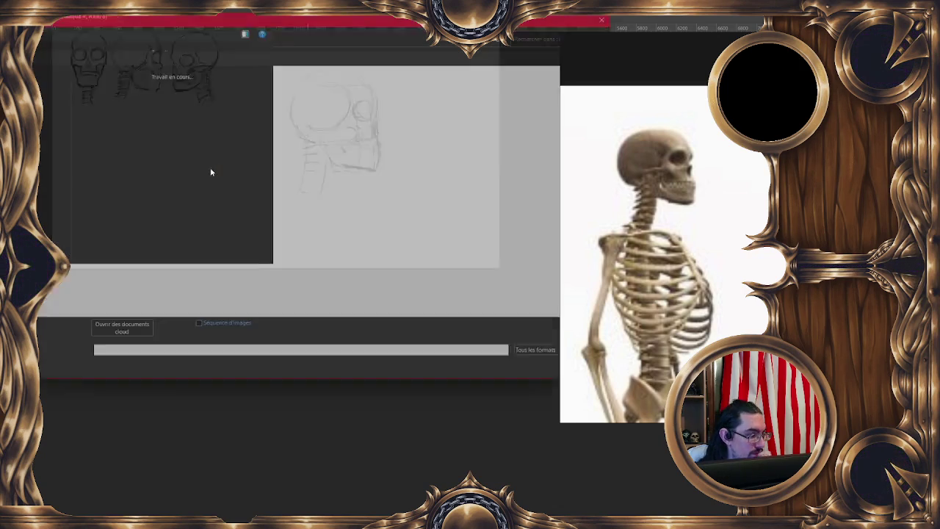
pyautogui.click(47, 31)
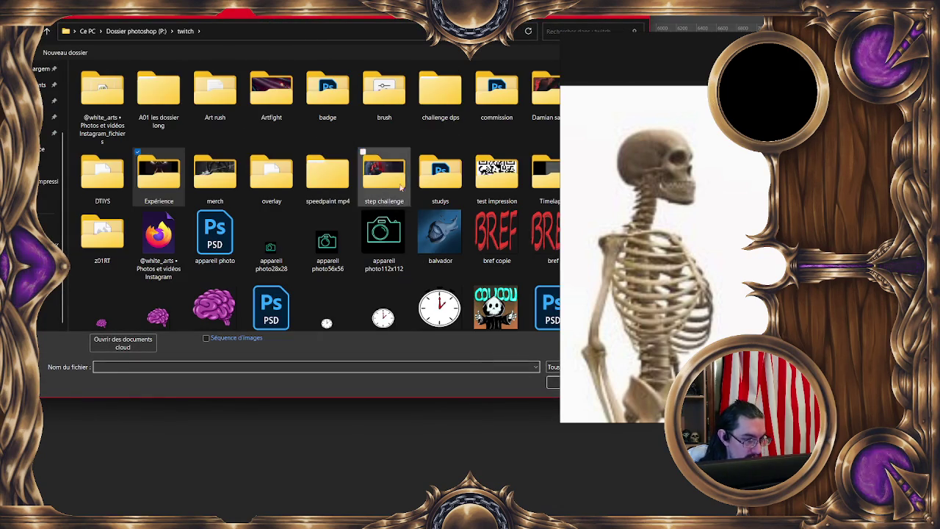
pyautogui.doubleClick(440, 174)
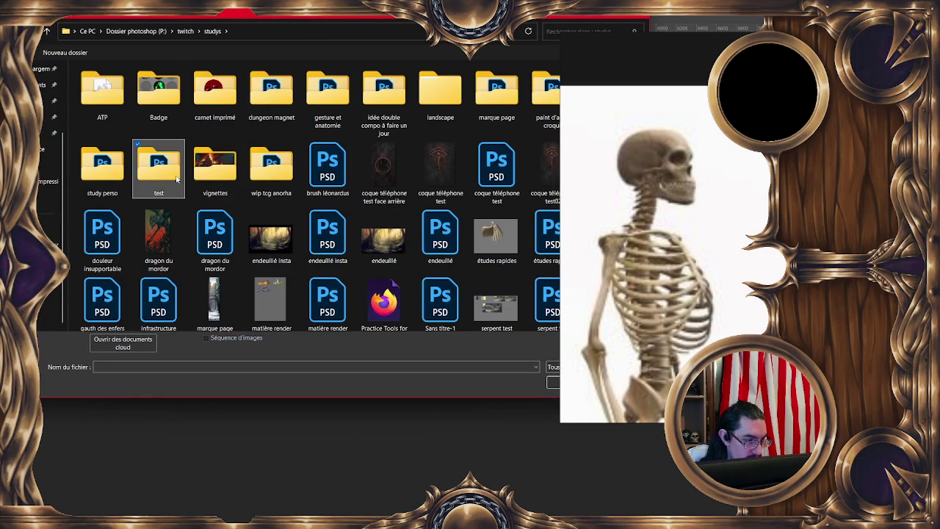
pyautogui.doubleClick(177, 178)
pyautogui.scroll(-2, 177, 178)
pyautogui.scroll(2, 177, 179)
# Step: Peek into the tâche01 folder, return to test and open the tâche 03 PSD
pyautogui.doubleClick(100, 87)
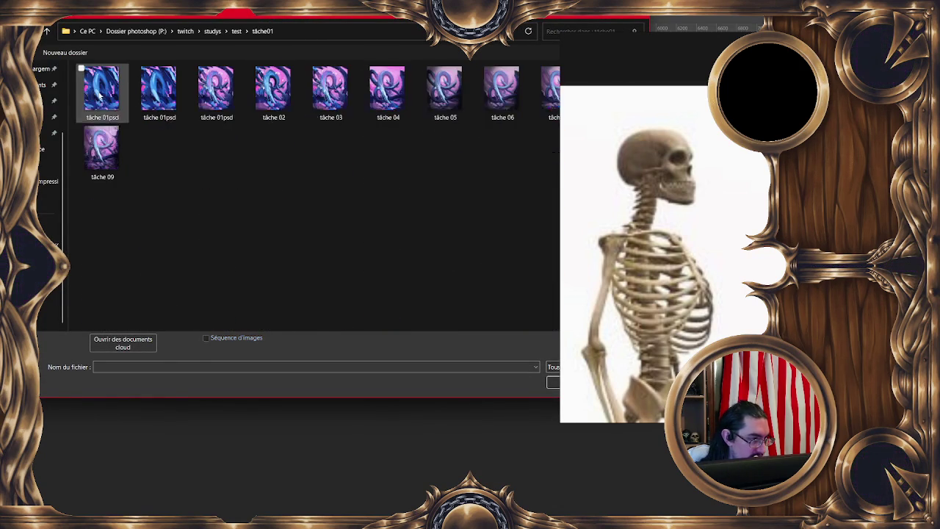
pyautogui.moveTo(562, 120); pyautogui.dragTo(658, 123)
pyautogui.click(46, 31)
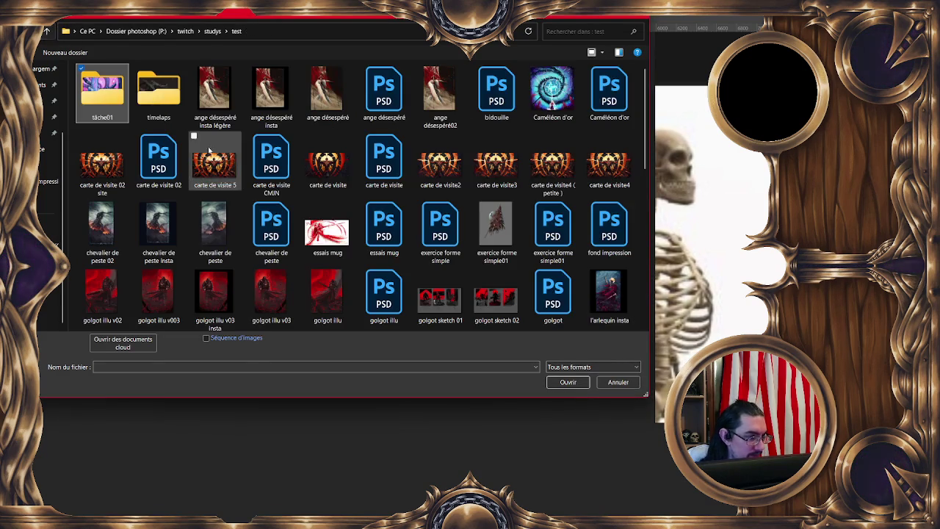
pyautogui.scroll(-10, 218, 155)
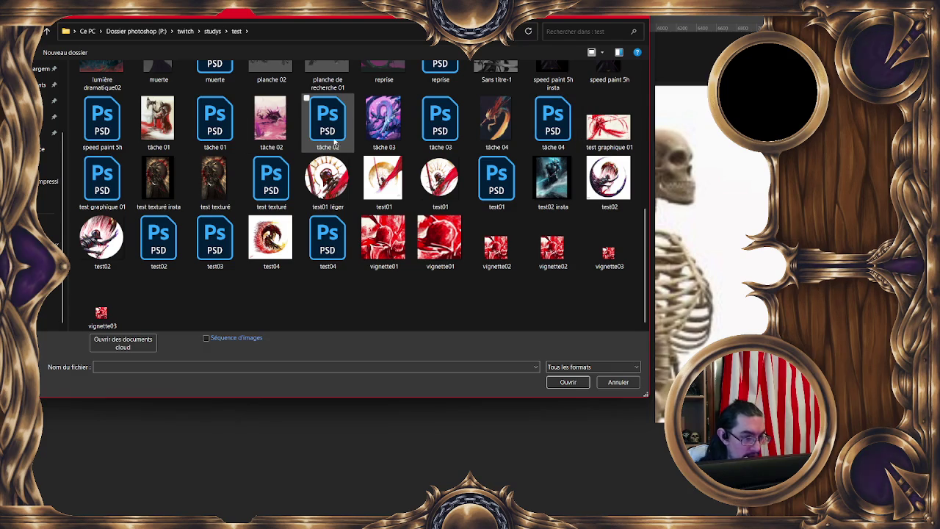
pyautogui.doubleClick(439, 130)
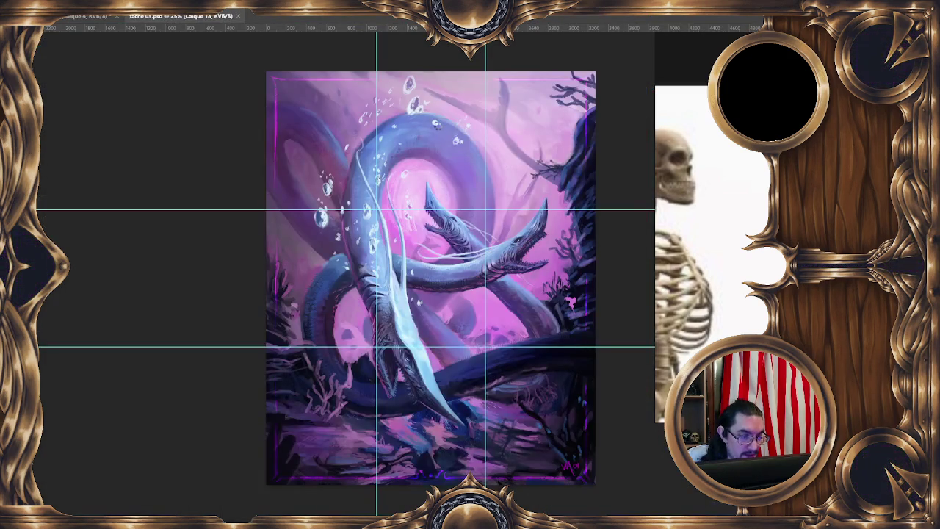
# Step: Hide guides, zoom out and step back to the serpent painting's early blue brush-stroke stage
pyautogui.hotkey('ctrl', ';')
pyautogui.moveTo(583, 348)
pyautogui.mouseDown()
pyautogui.moveTo(478, 318)
pyautogui.moveTo(431, 276)
pyautogui.moveTo(424, 281)
pyautogui.mouseUp()
pyautogui.hotkey('ctrl', '-')
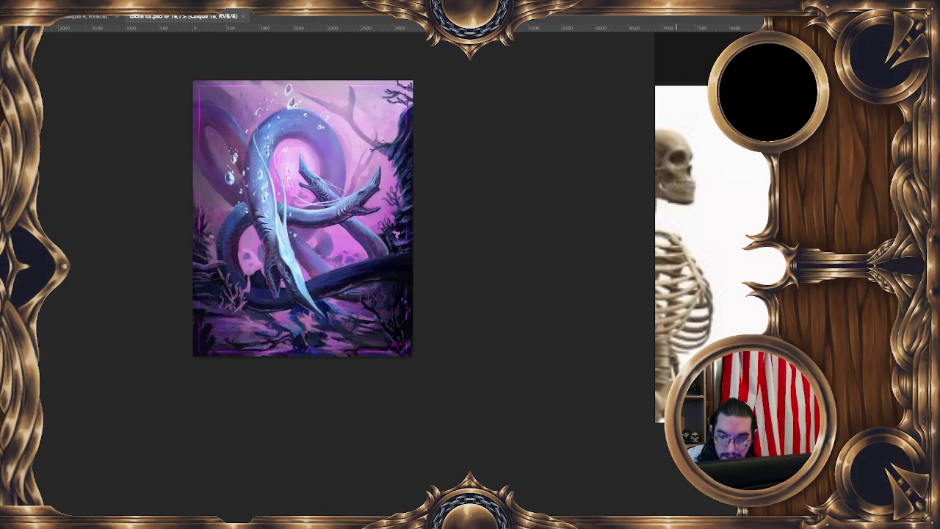
pyautogui.hotkey('ctrl', ',')
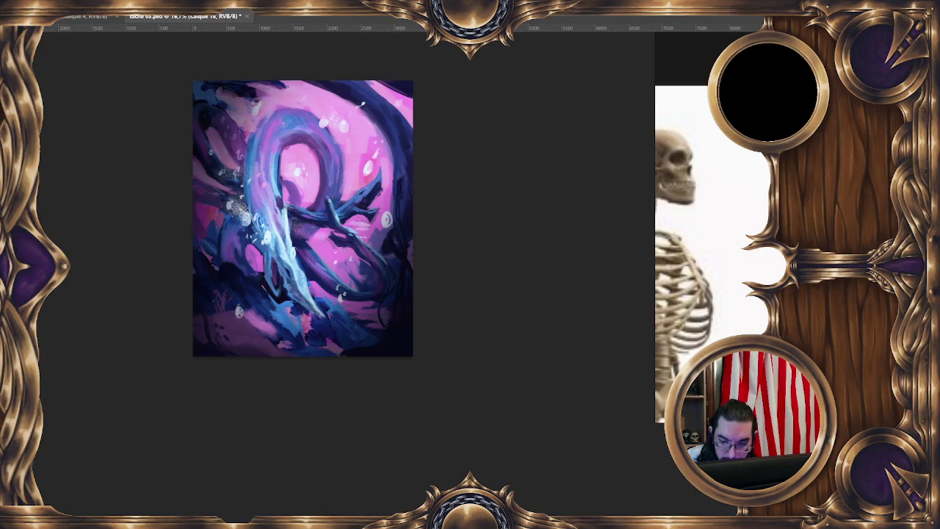
pyautogui.hotkey('ctrl', ',')
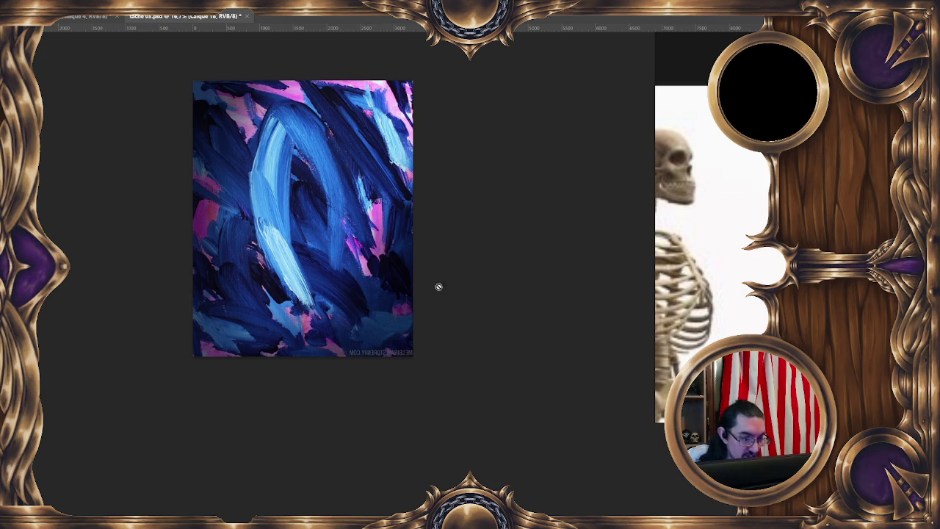
# Step: Close the serpent painting document without saving, returning to the skull sketch
pyautogui.scroll(-2, 433, 274)
pyautogui.scroll(3, 467, 294)
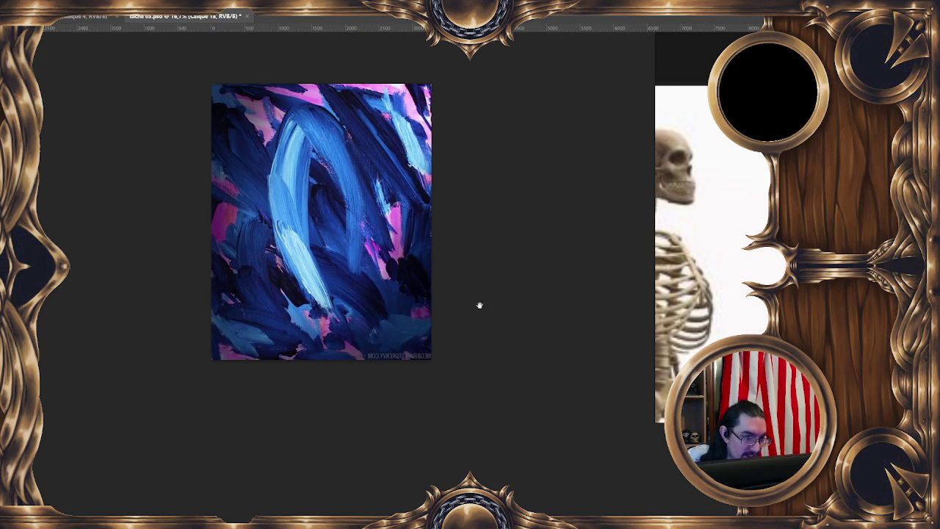
pyautogui.scroll(1, 485, 316)
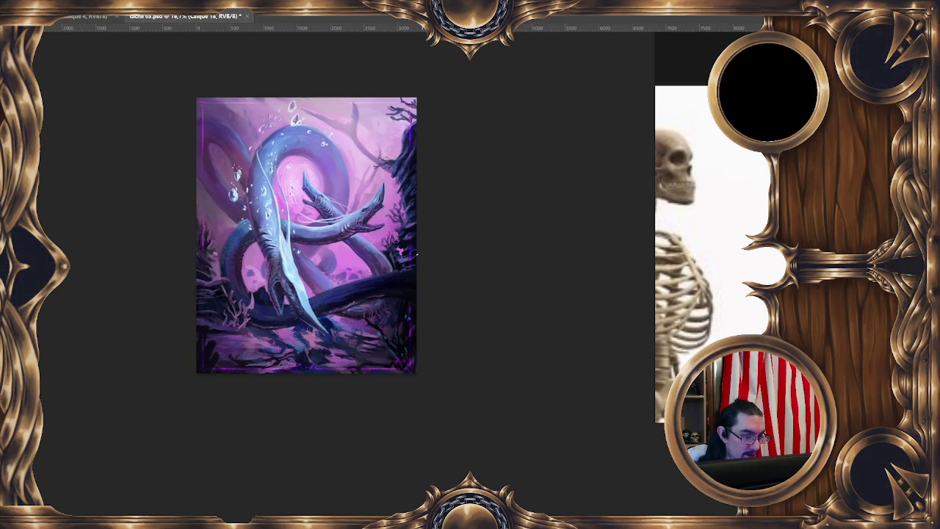
pyautogui.click(248, 16)
pyautogui.click(539, 189)
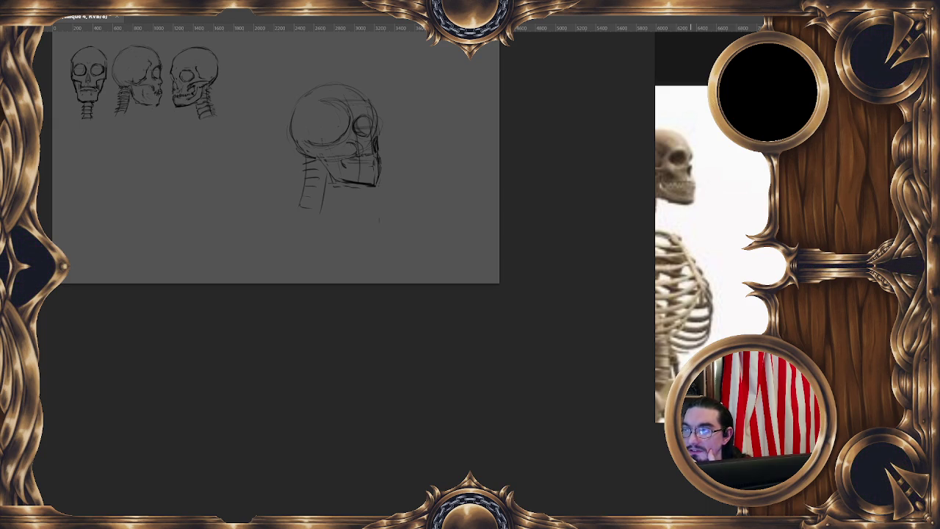
pyautogui.hotkey('alt', 'Tab')
# Step: Preview the watercolour, purple watercolour stroke and rainbow paint-stroke image results
pyautogui.click(566, 360)
pyautogui.scroll(-5, 510, 190)
pyautogui.scroll(-3, 490, 209)
pyautogui.scroll(-2, 498, 212)
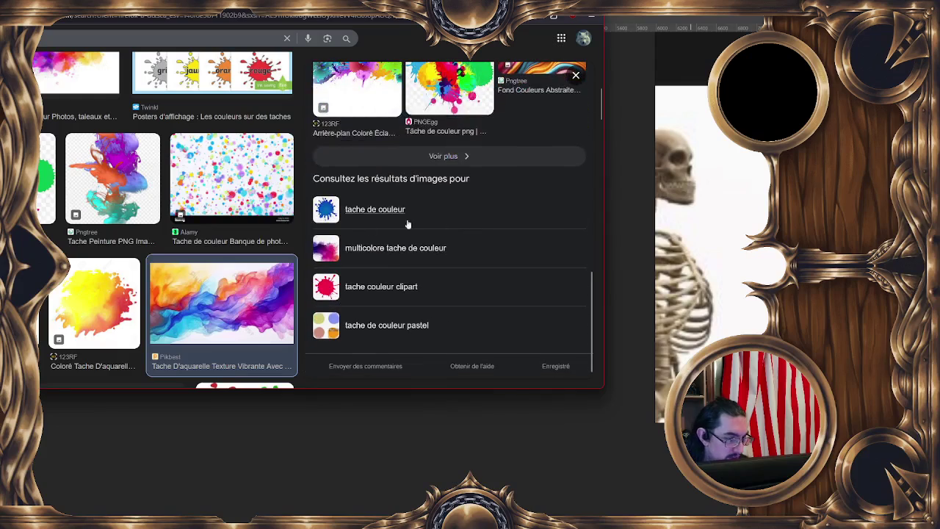
pyautogui.scroll(-3, 187, 238)
pyautogui.scroll(-3, 187, 238)
pyautogui.scroll(-3, 187, 237)
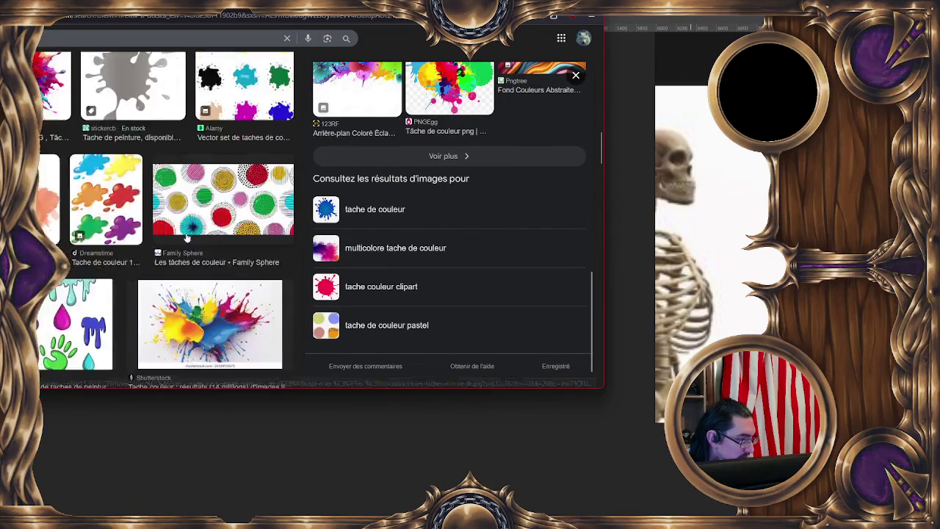
pyautogui.scroll(-3, 187, 237)
pyautogui.scroll(-3, 187, 237)
pyautogui.scroll(-3, 186, 238)
pyautogui.scroll(-3, 187, 238)
pyautogui.scroll(-3, 186, 238)
pyautogui.scroll(-3, 186, 238)
pyautogui.scroll(-3, 186, 238)
pyautogui.scroll(-2, 187, 238)
pyautogui.scroll(-3, 187, 238)
pyautogui.scroll(3, 186, 238)
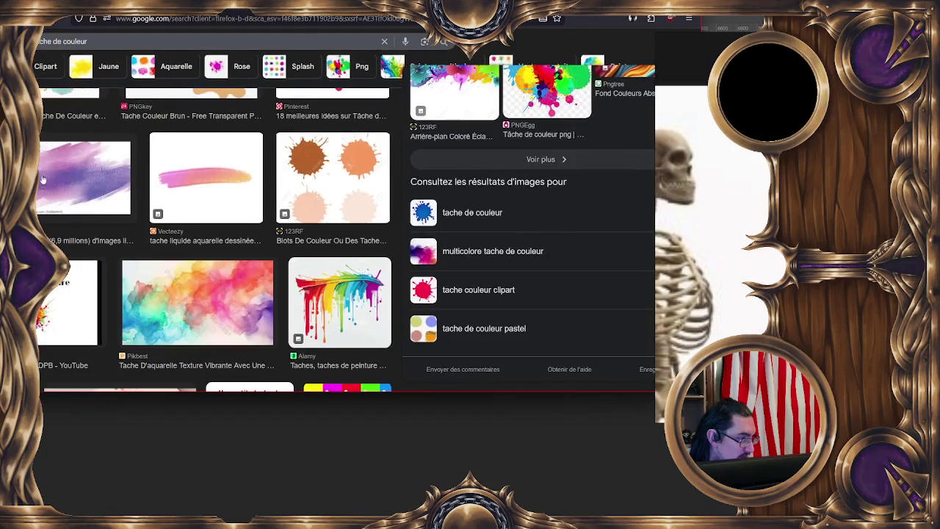
pyautogui.click(40, 183)
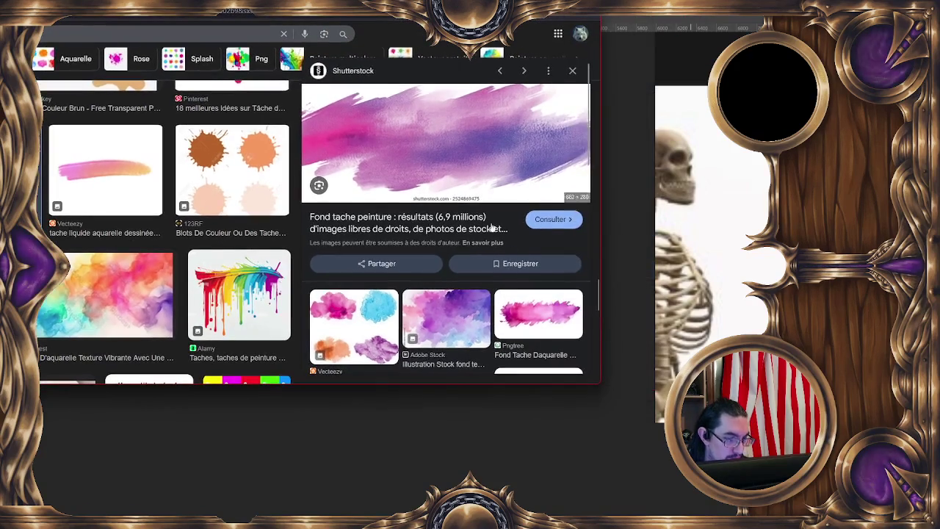
pyautogui.scroll(-5, 505, 251)
pyautogui.moveTo(538, 241)
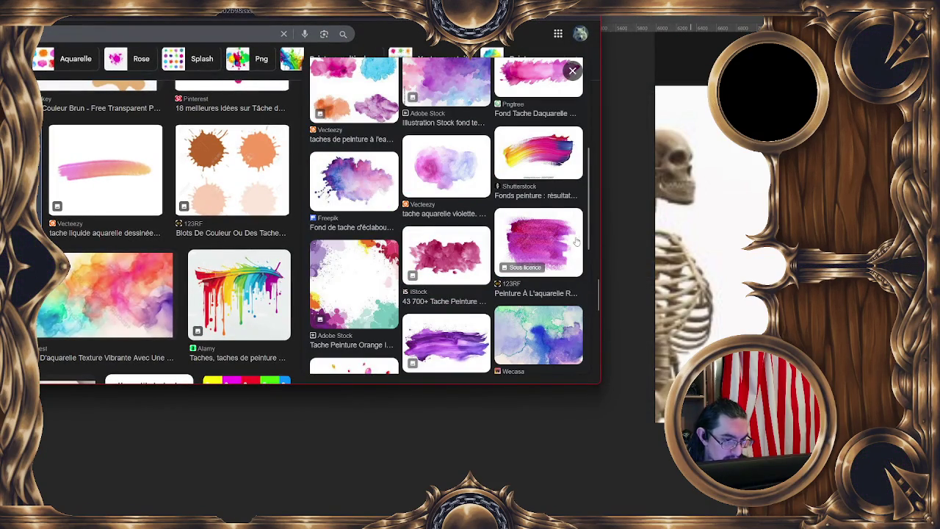
pyautogui.click(536, 158)
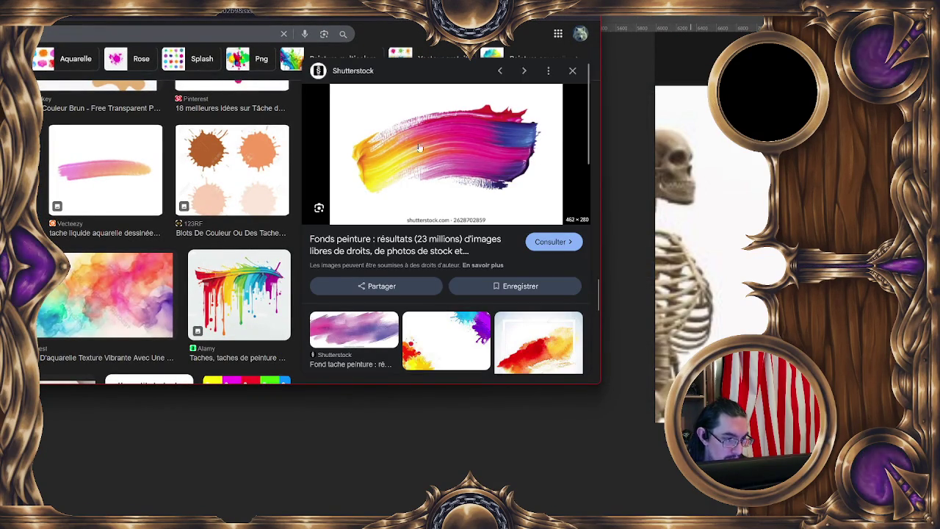
pyautogui.scroll(-3, 514, 185)
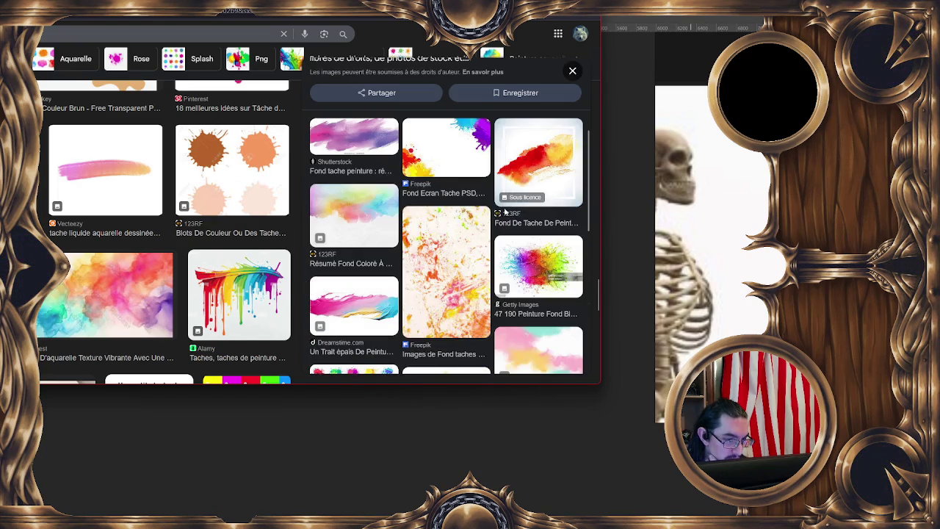
pyautogui.scroll(3, 474, 209)
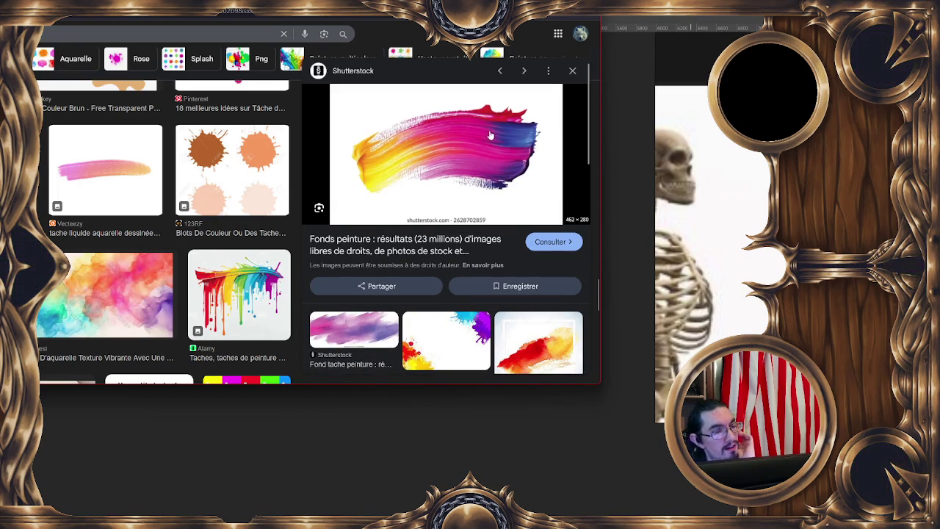
pyautogui.scroll(-3, 470, 129)
pyautogui.scroll(-1, 470, 130)
pyautogui.scroll(-2, 469, 129)
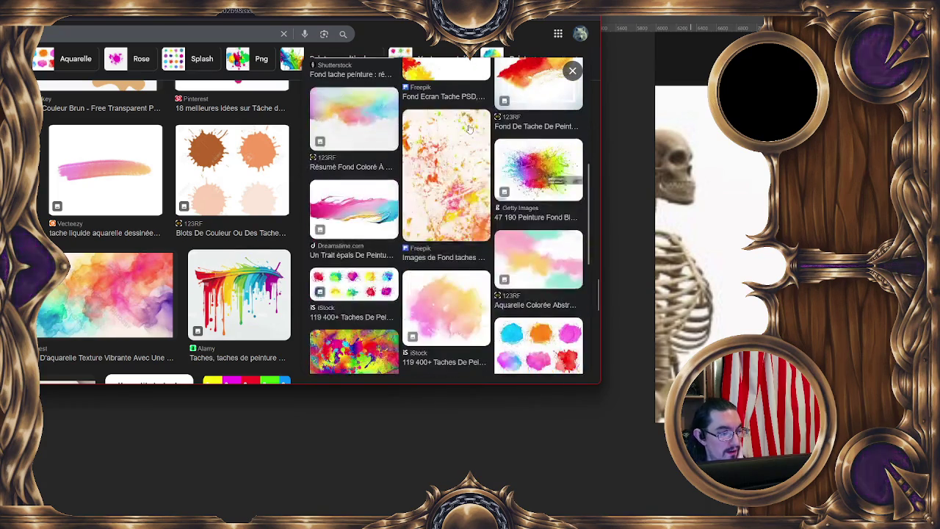
pyautogui.scroll(-1, 470, 129)
pyautogui.scroll(-3, 468, 129)
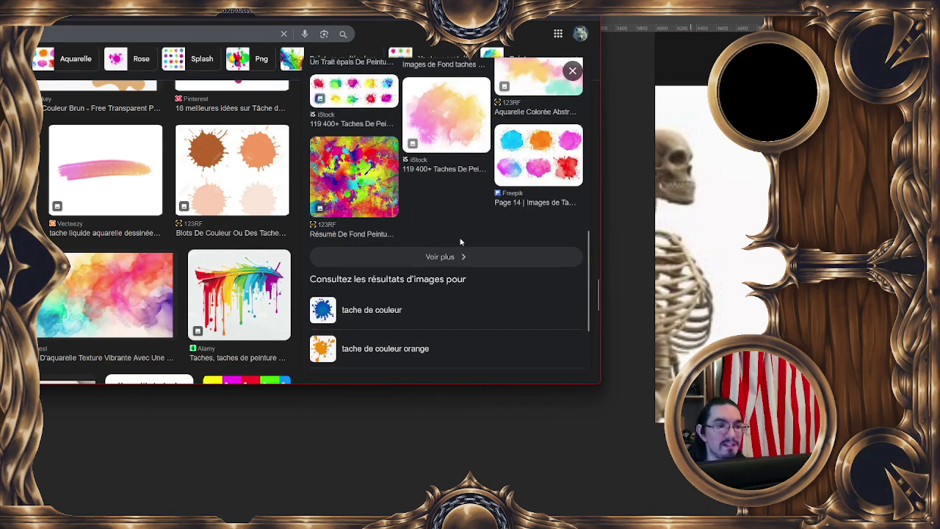
# Step: Load more related images and preview the Shutterstock multicoloured brushstroke paint image
pyautogui.click(453, 256)
pyautogui.scroll(-3, 343, 220)
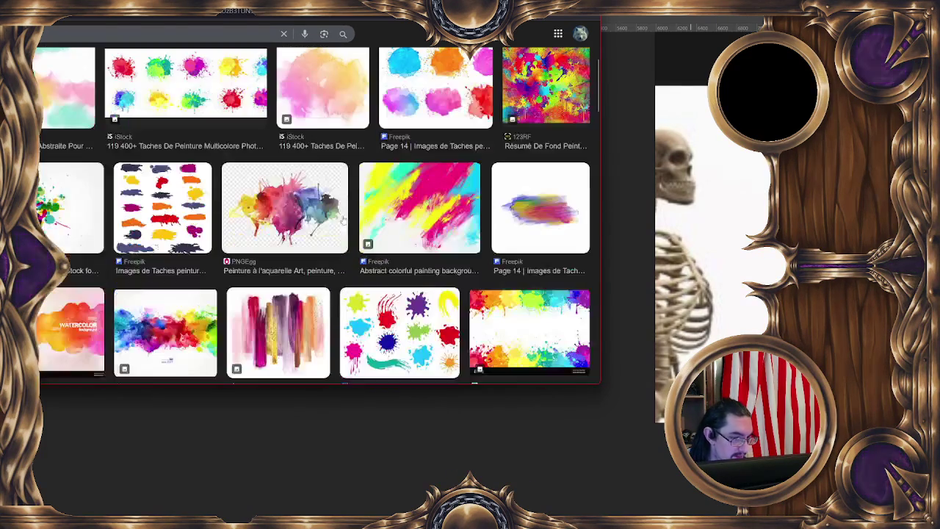
pyautogui.scroll(-3, 342, 220)
pyautogui.scroll(4, 338, 221)
pyautogui.scroll(-5, 334, 220)
pyautogui.scroll(-1, 331, 222)
pyautogui.scroll(2, 330, 222)
pyautogui.scroll(3, 323, 221)
pyautogui.scroll(-6, 294, 220)
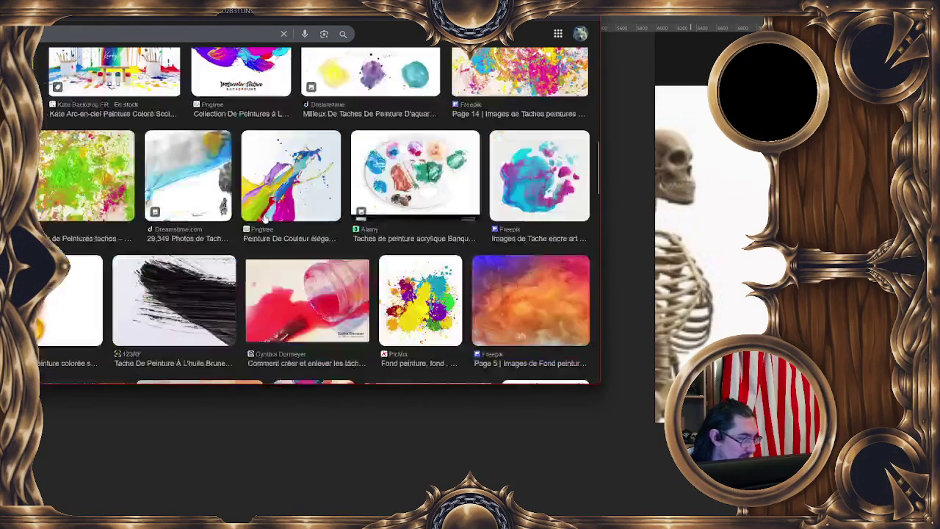
pyautogui.scroll(3, 249, 222)
pyautogui.scroll(-4, 195, 217)
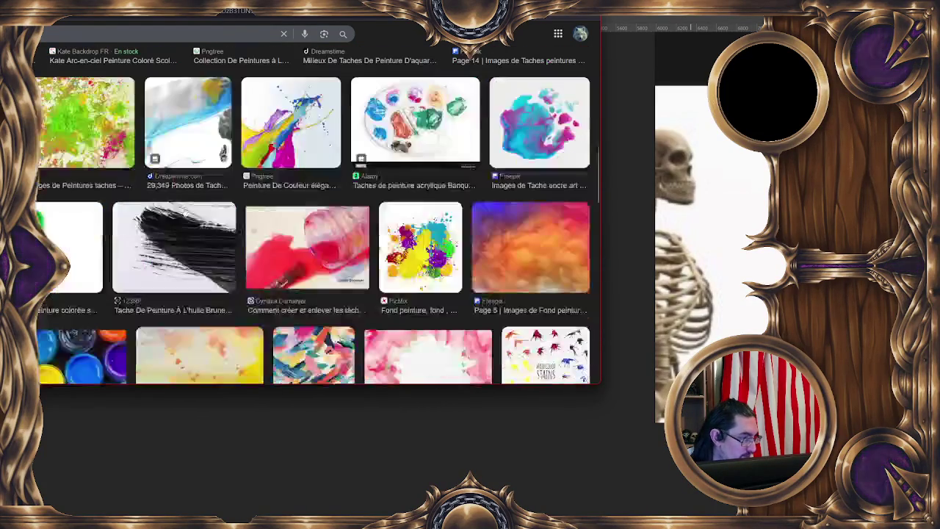
pyautogui.scroll(-2, 185, 210)
pyautogui.scroll(-1, 313, 224)
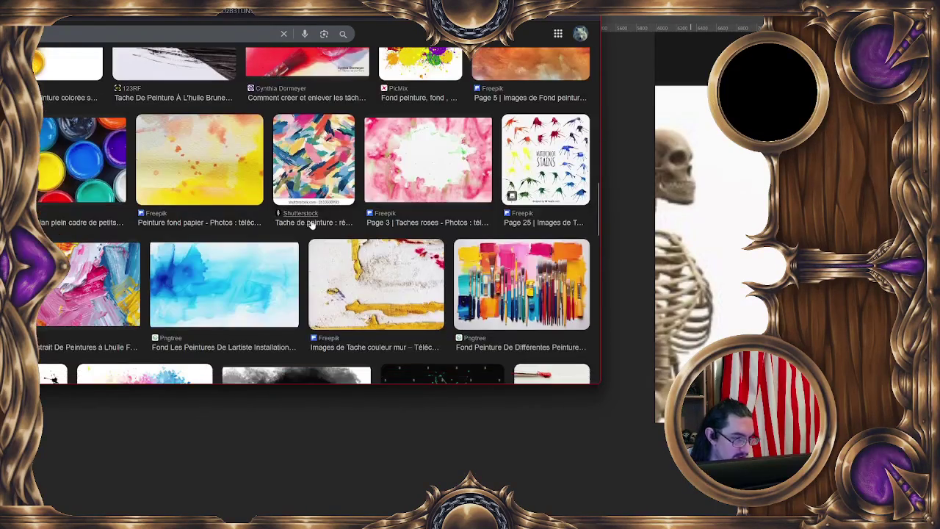
pyautogui.click(302, 201)
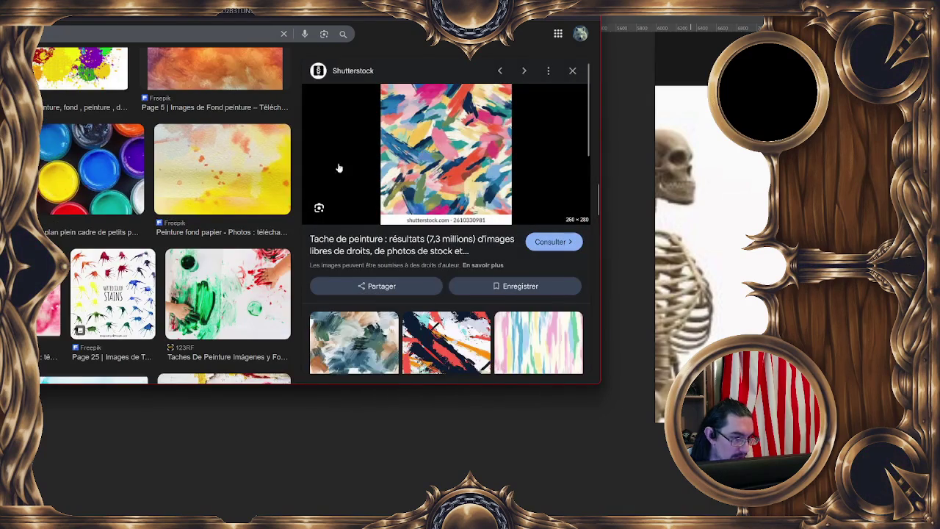
# Step: Preview the dark multicoloured paint-splash background and the painted-canvas texture image
pyautogui.scroll(-4, 208, 196)
pyautogui.scroll(-4, 209, 196)
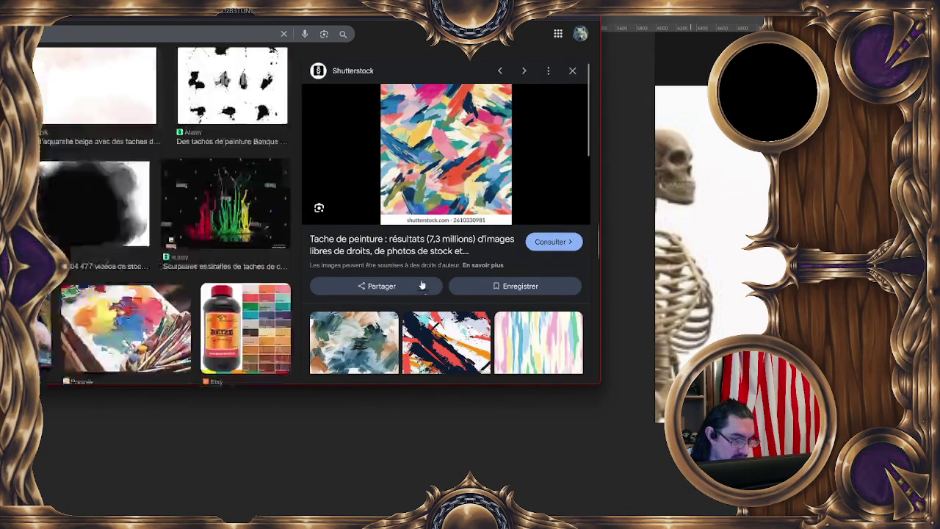
pyautogui.scroll(-2, 220, 220)
pyautogui.scroll(-2, 457, 317)
pyautogui.click(421, 207)
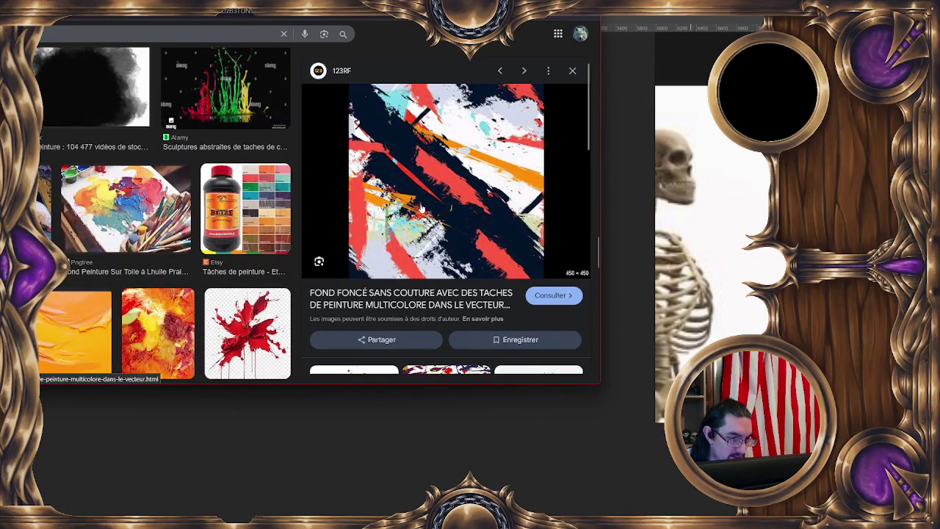
pyautogui.scroll(-3, 446, 240)
pyautogui.scroll(-2, 433, 231)
pyautogui.scroll(-2, 420, 224)
pyautogui.scroll(-2, 418, 225)
pyautogui.scroll(-2, 414, 227)
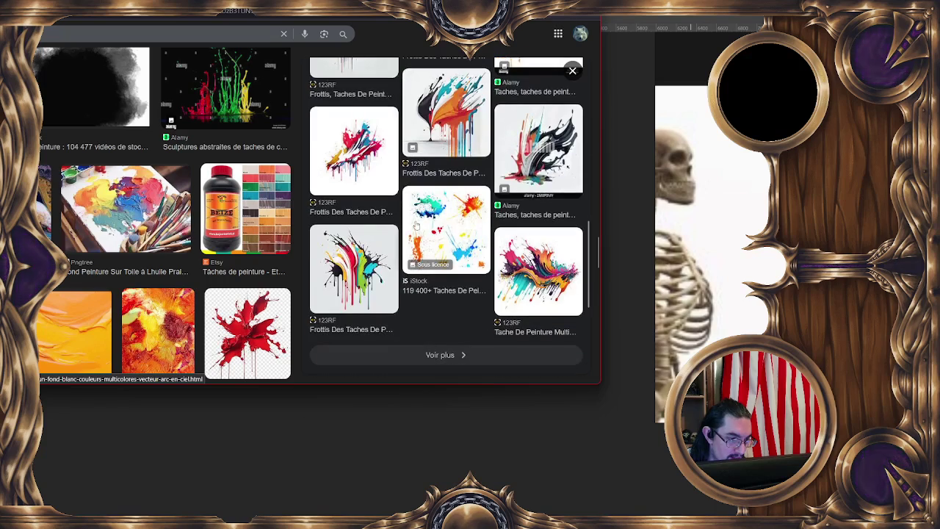
pyautogui.scroll(-2, 407, 232)
pyautogui.scroll(-2, 397, 238)
pyautogui.scroll(-3, 147, 110)
pyautogui.scroll(-1, 140, 80)
pyautogui.scroll(1, 136, 68)
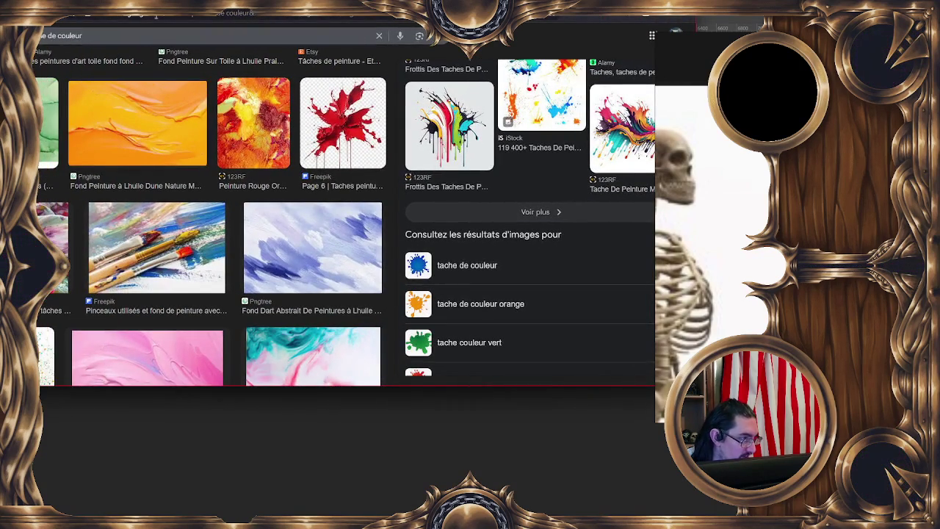
pyautogui.scroll(-3, 191, 213)
pyautogui.scroll(1, 213, 214)
pyautogui.scroll(1, 235, 214)
pyautogui.scroll(-1, 252, 214)
pyautogui.scroll(-1, 252, 214)
pyautogui.scroll(-1, 252, 213)
pyautogui.click(70, 217)
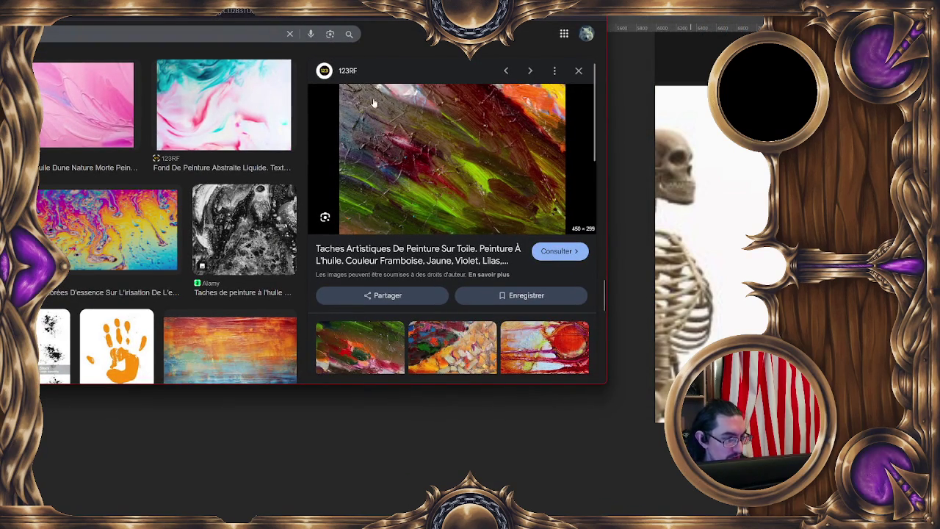
pyautogui.scroll(-2, 487, 118)
pyautogui.scroll(-3, 477, 183)
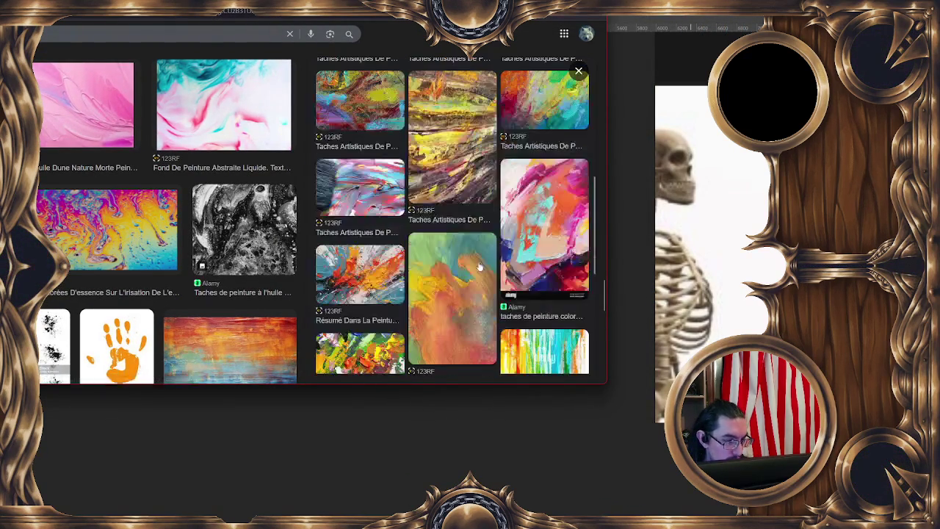
# Step: Close the image preview and preview the blue abstract paint image
pyautogui.click(578, 71)
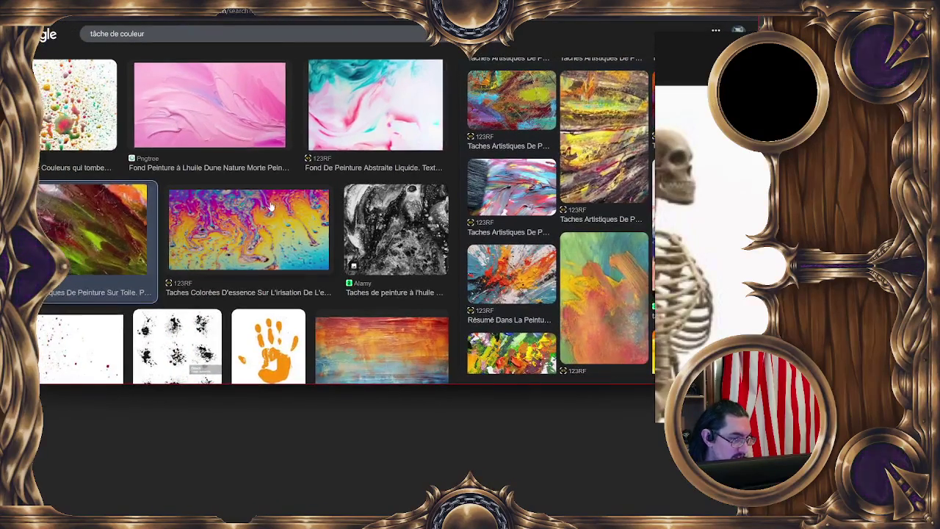
pyautogui.scroll(-2, 130, 158)
pyautogui.scroll(-1, 139, 166)
pyautogui.scroll(-2, 154, 180)
pyautogui.scroll(-2, 172, 198)
pyautogui.scroll(-3, 191, 216)
pyautogui.scroll(-2, 199, 222)
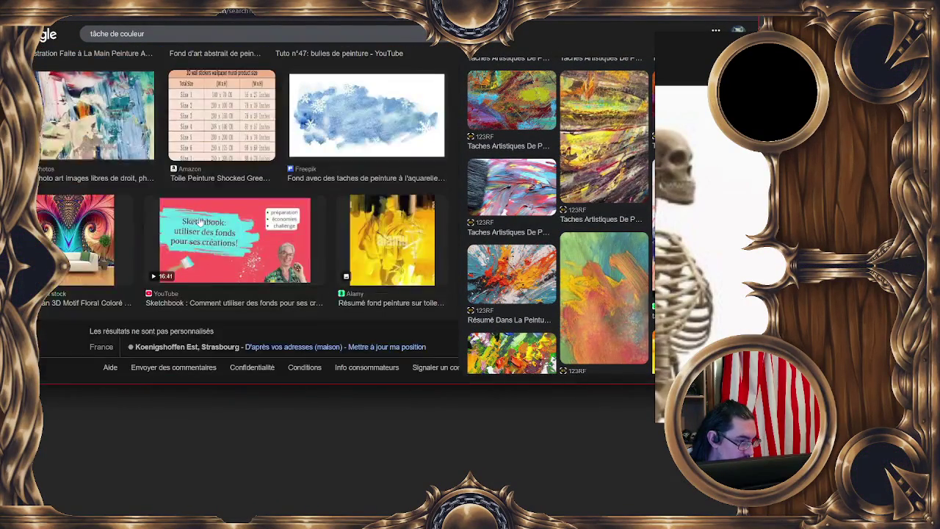
pyautogui.scroll(3, 147, 209)
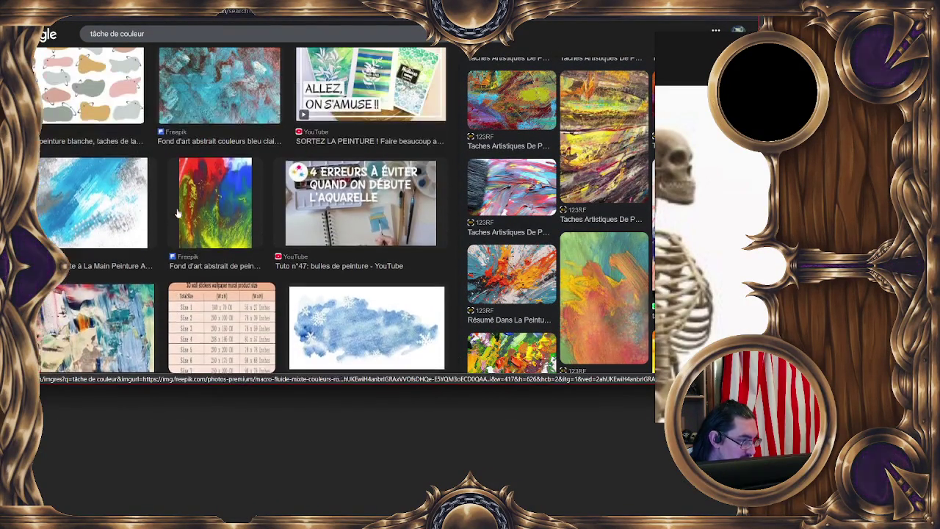
pyautogui.click(84, 197)
pyautogui.scroll(-3, 398, 198)
pyautogui.scroll(-1, 397, 198)
pyautogui.scroll(-1, 382, 199)
pyautogui.scroll(-1, 359, 200)
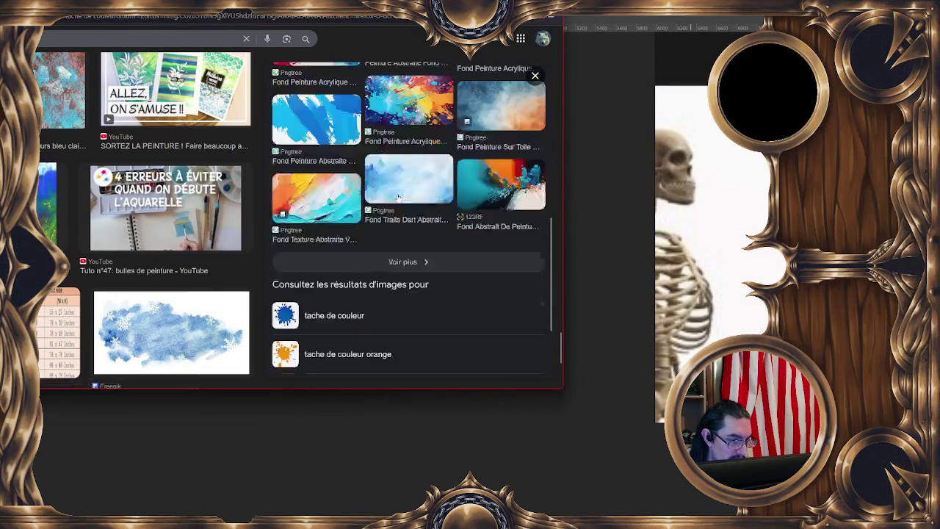
# Step: Preview the vibrant abstract texture, then switch from the browser back to Photoshop
pyautogui.click(346, 200)
pyautogui.scroll(-3, 396, 198)
pyautogui.scroll(-1, 428, 197)
pyautogui.scroll(-1, 428, 196)
pyautogui.scroll(-3, 367, 197)
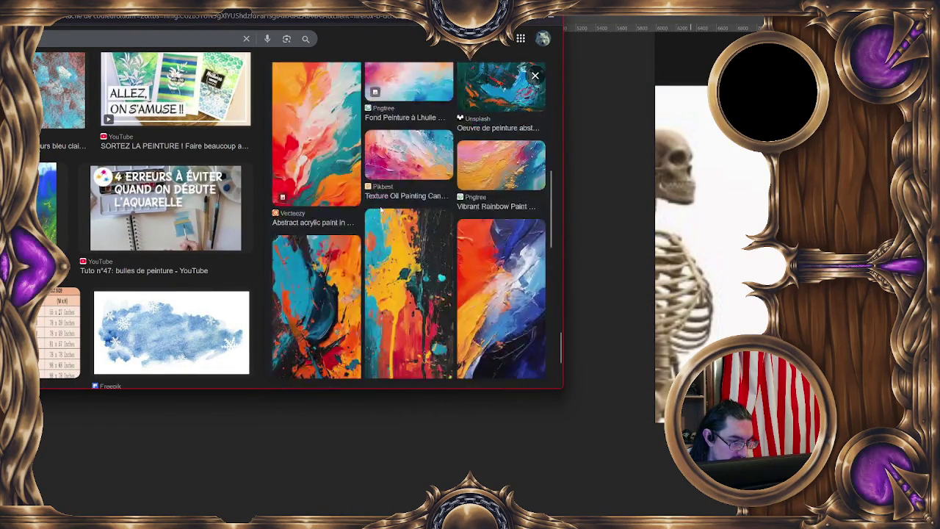
pyautogui.scroll(-3, 382, 198)
pyautogui.scroll(-3, 397, 198)
pyautogui.scroll(-1, 410, 198)
pyautogui.scroll(2, 410, 198)
pyautogui.scroll(1, 410, 198)
pyautogui.scroll(3, 383, 150)
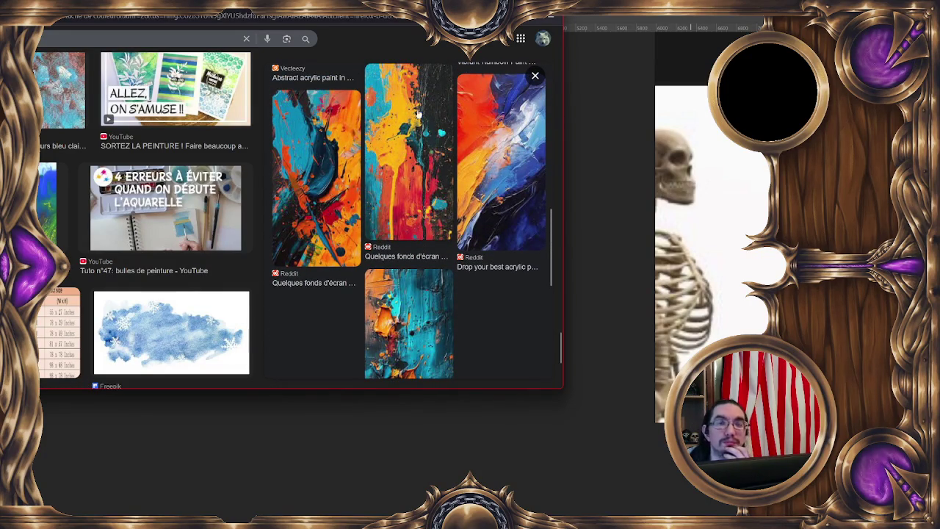
pyautogui.hotkey('alt', 'Tab')
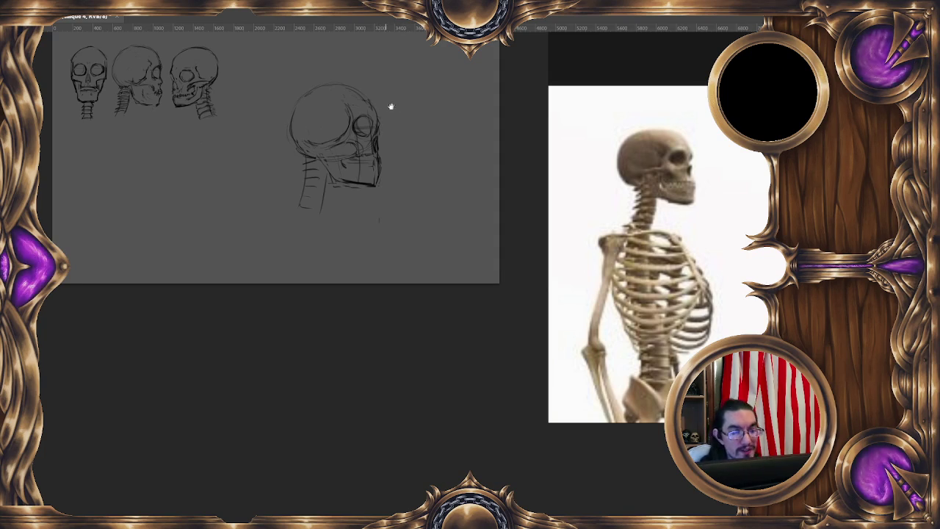
# Step: Bring up New Document settings with the 4444 × 2500 px, 300 ppi preset
pyautogui.scroll(-1, 381, 99)
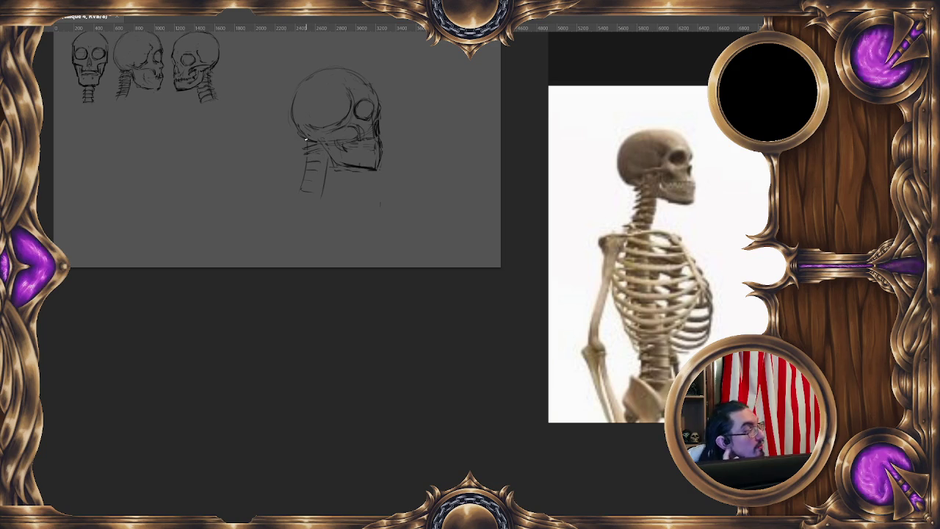
pyautogui.hotkey('ctrl', 'n')
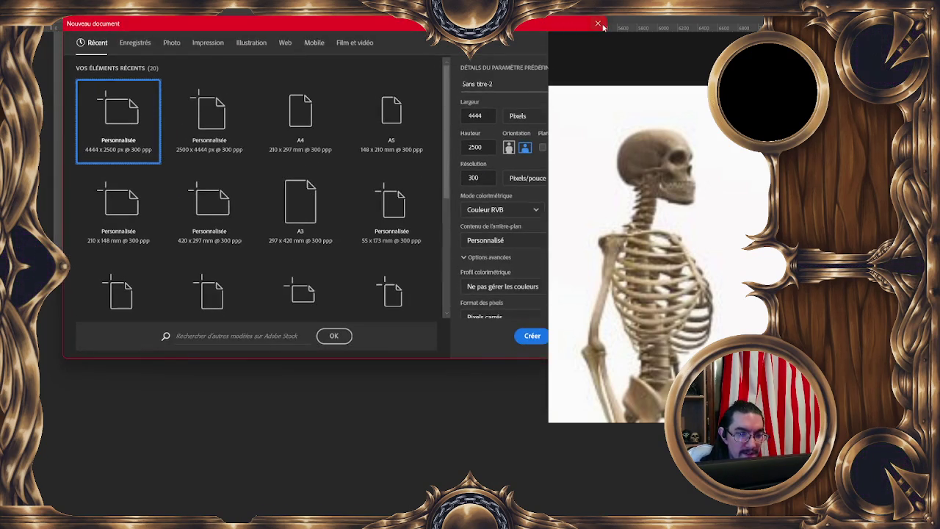
# Step: Cancel the new document, browse to the Expérience folder and drag out the test 11 artwork
pyautogui.press('Escape')
pyautogui.hotkey('ctrl', 'o')
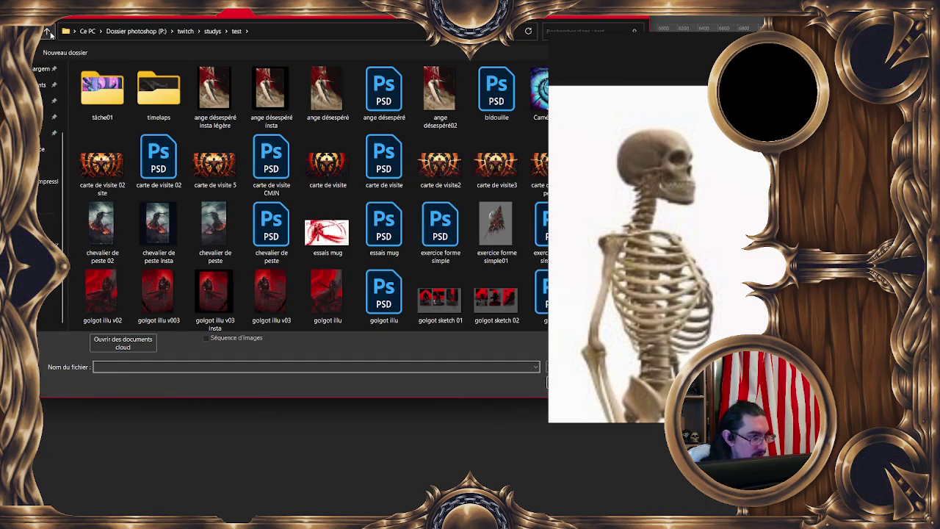
pyautogui.click(47, 32)
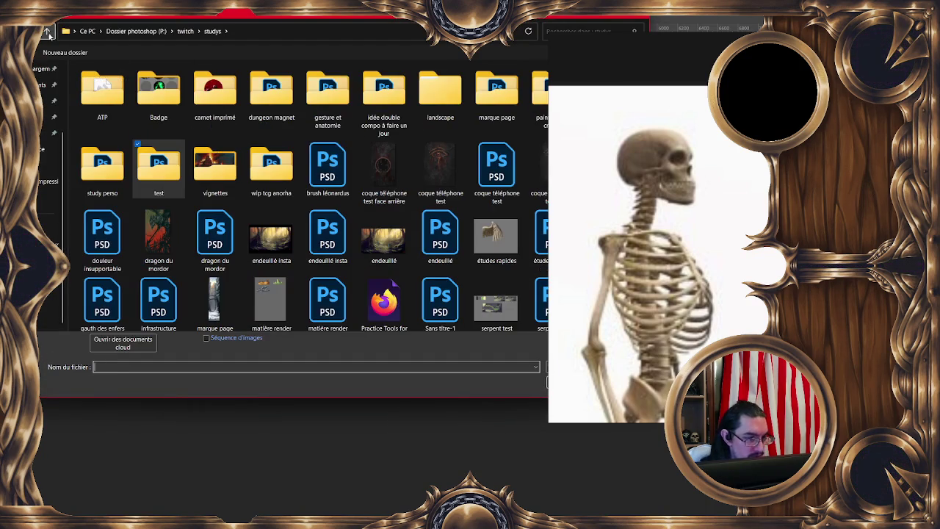
pyautogui.click(47, 33)
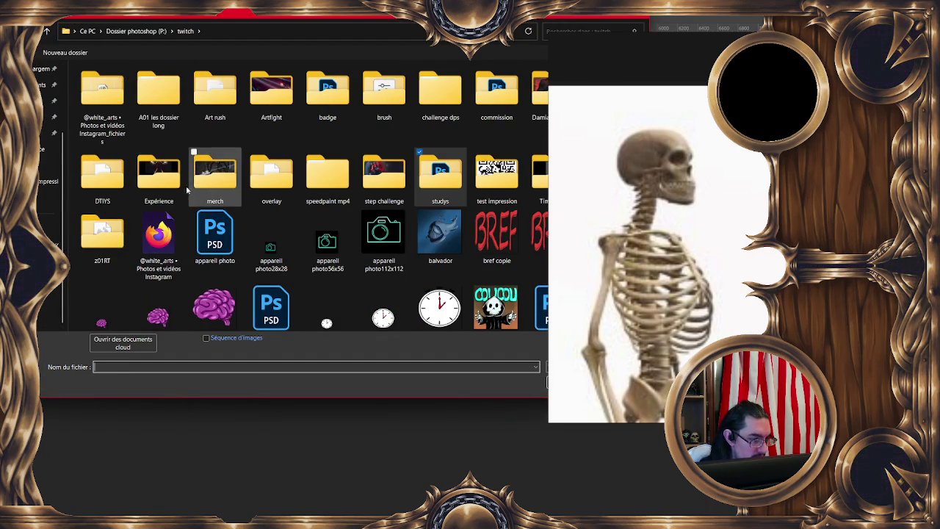
pyautogui.doubleClick(158, 167)
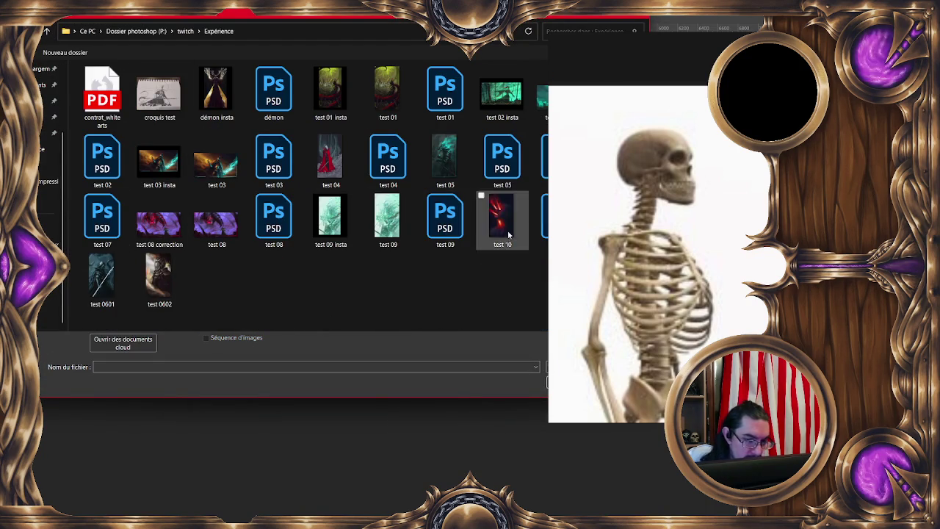
pyautogui.moveTo(548, 227)
pyautogui.mouseDown()
pyautogui.moveTo(602, 227)
pyautogui.moveTo(665, 245)
pyautogui.mouseUp()
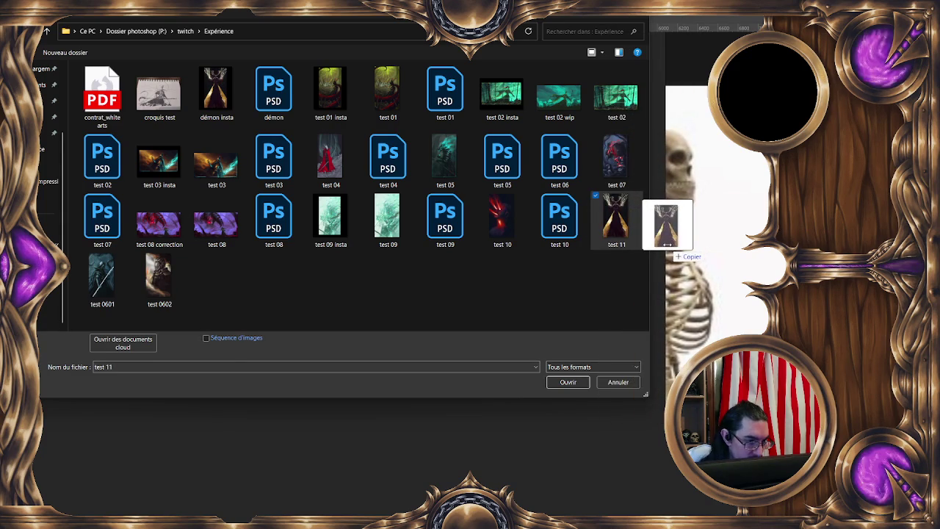
pyautogui.moveTo(665, 245); pyautogui.dragTo(294, 165)
pyautogui.press('Escape')
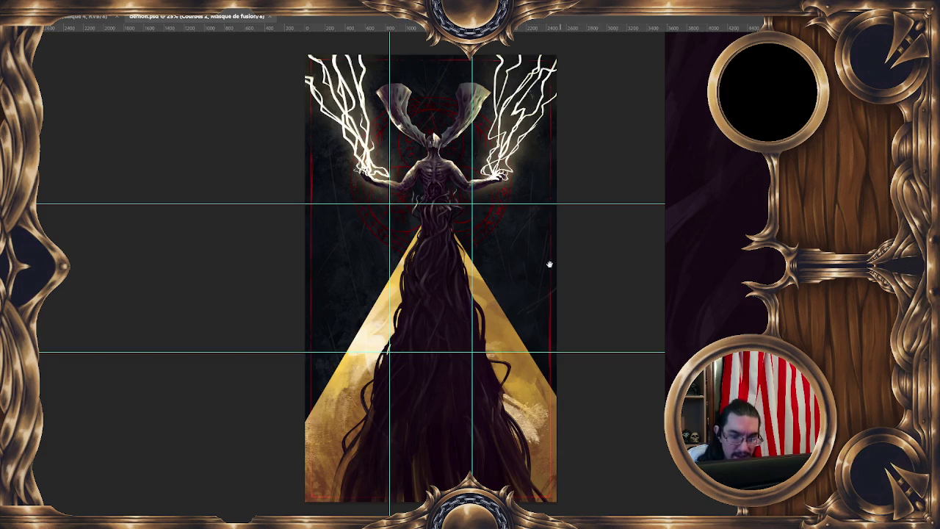
# Step: Hide the guides, zoom out and mirror the demon painting view to check it
pyautogui.moveTo(555, 263); pyautogui.dragTo(468, 253)
pyautogui.hotkey('ctrl', ';')
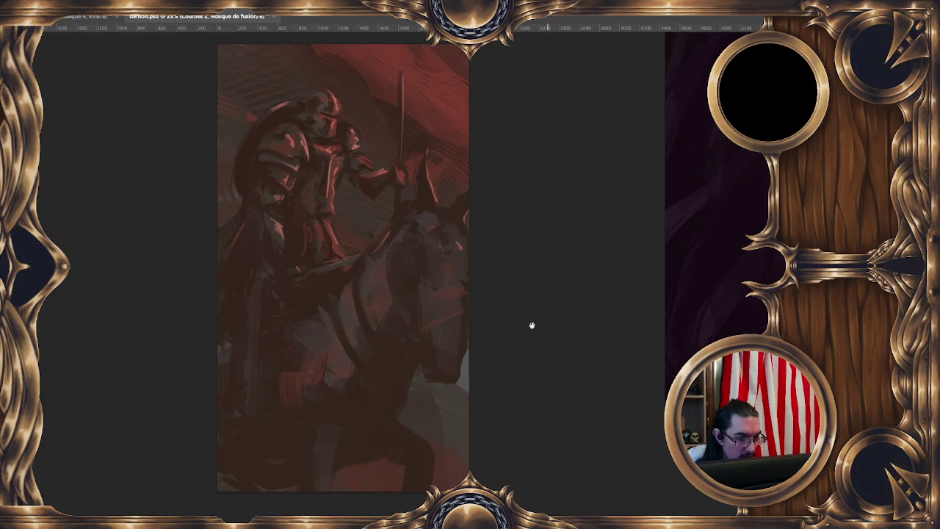
pyautogui.hotkey('ctrl', '-')
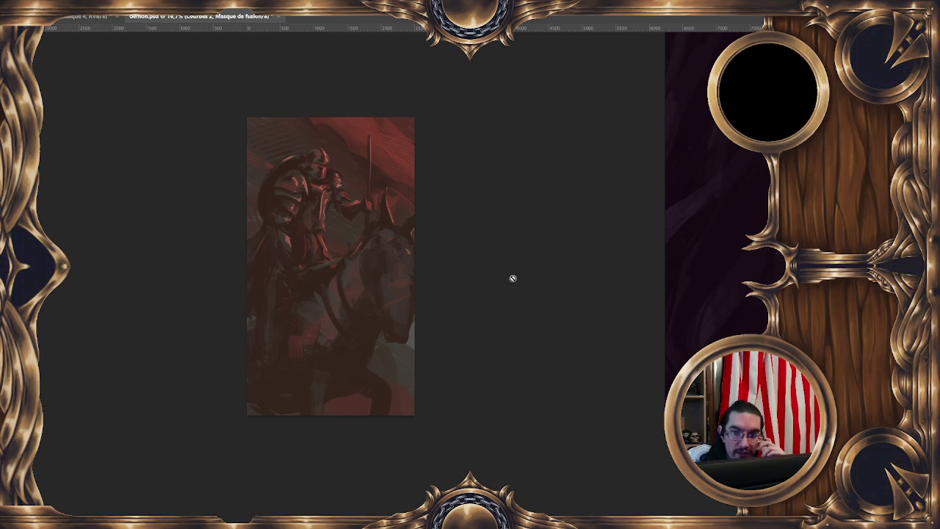
pyautogui.press('h')
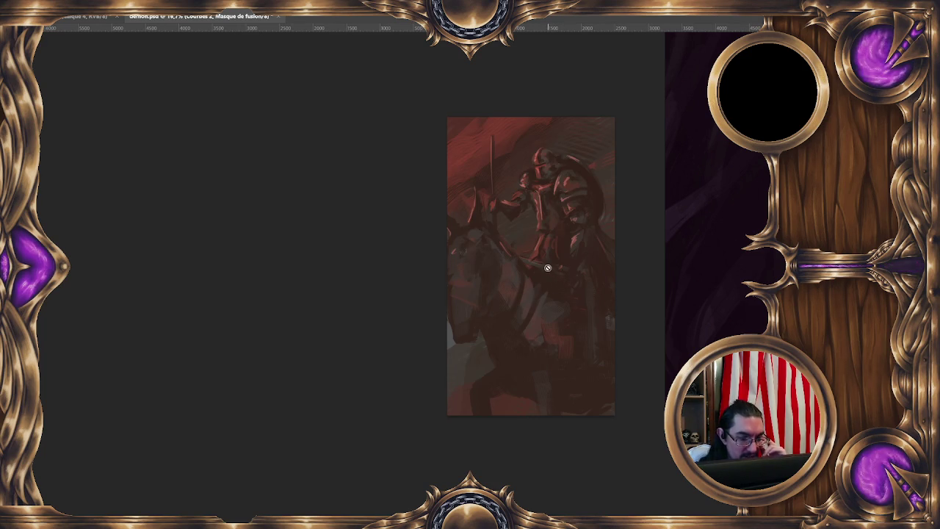
# Step: Shift the painting view left, then close demon.psd without saving changes
pyautogui.moveTo(559, 281)
pyautogui.mouseDown()
pyautogui.moveTo(434, 248)
pyautogui.moveTo(415, 210)
pyautogui.mouseUp()
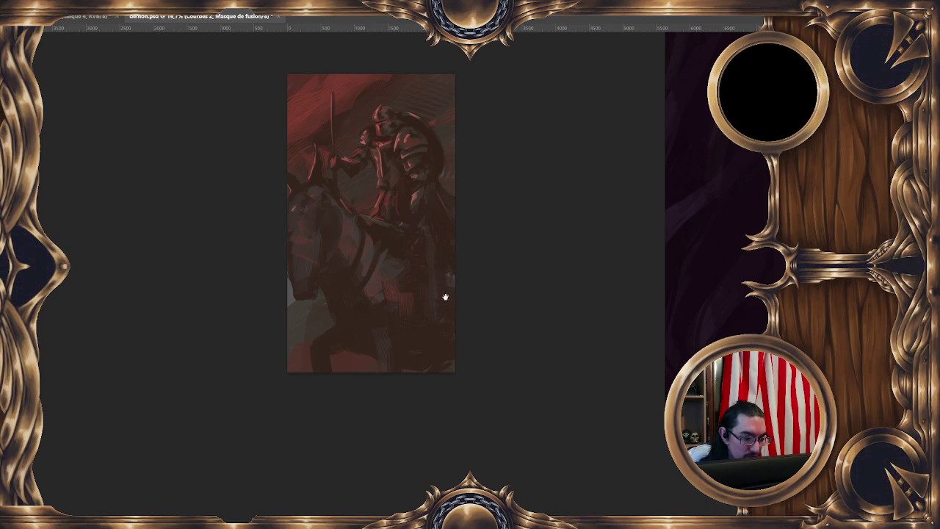
pyautogui.moveTo(445, 296); pyautogui.dragTo(415, 272)
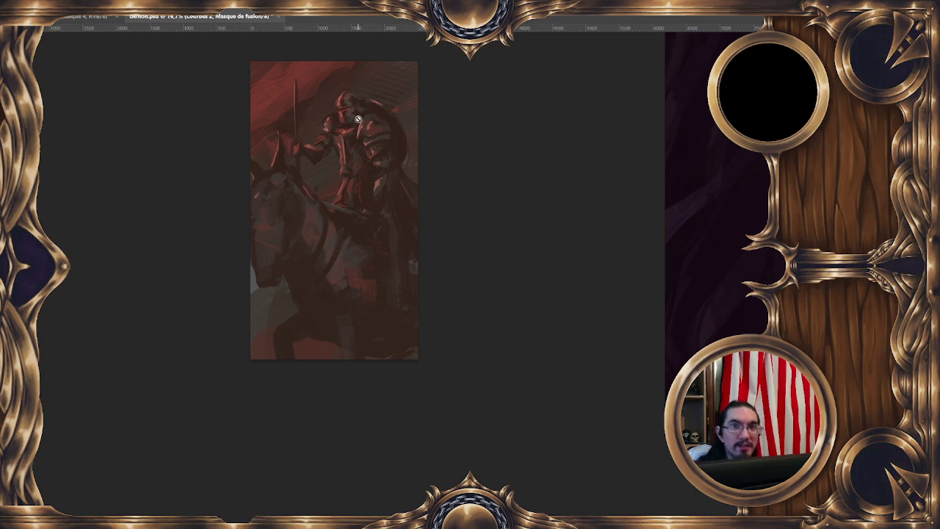
pyautogui.click(283, 20)
pyautogui.click(534, 189)
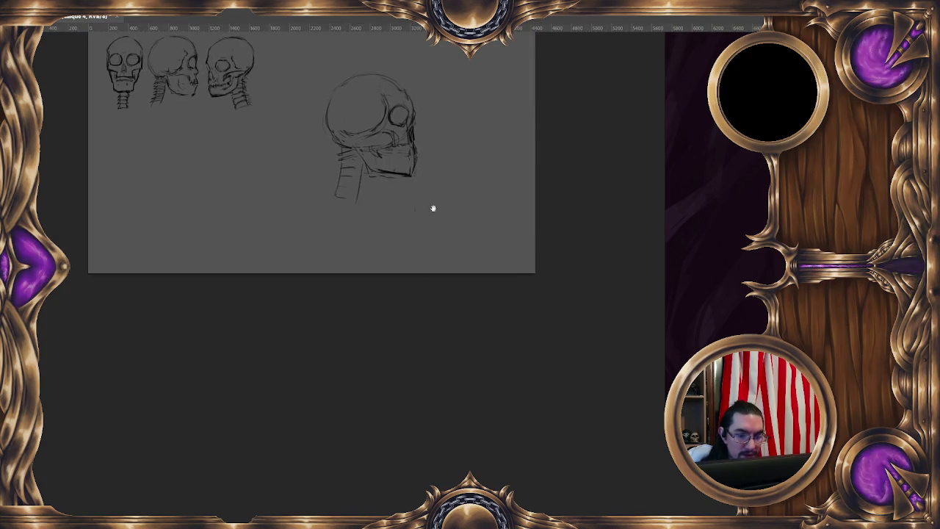
# Step: Hide the reference skulls and side-view head sketch, leaving only plain grey canvas
pyautogui.moveTo(436, 208); pyautogui.dragTo(457, 224)
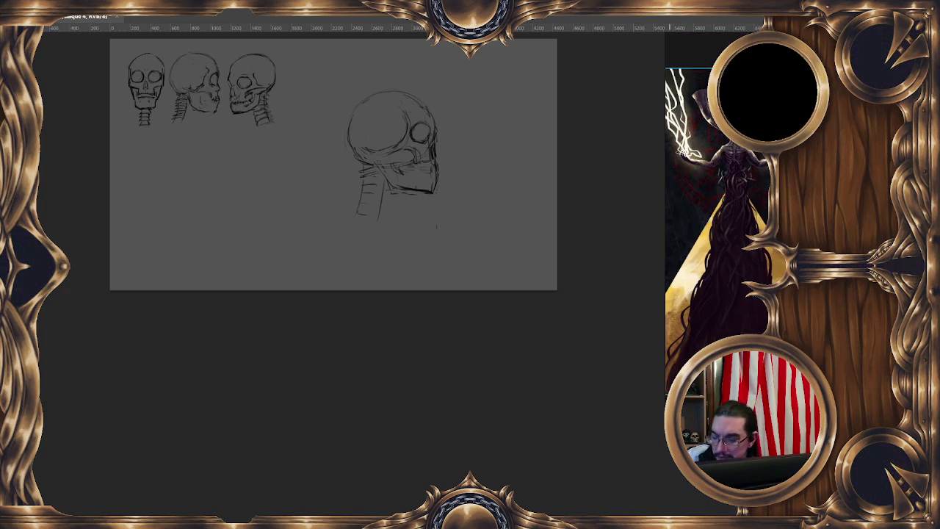
pyautogui.scroll(5, 742, 283)
pyautogui.scroll(2, 682, 246)
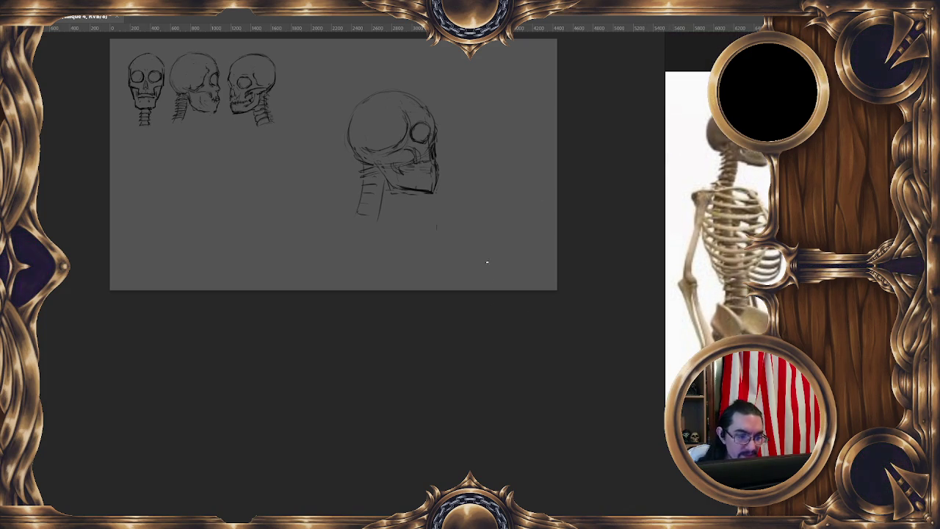
pyautogui.scroll(-2, 489, 280)
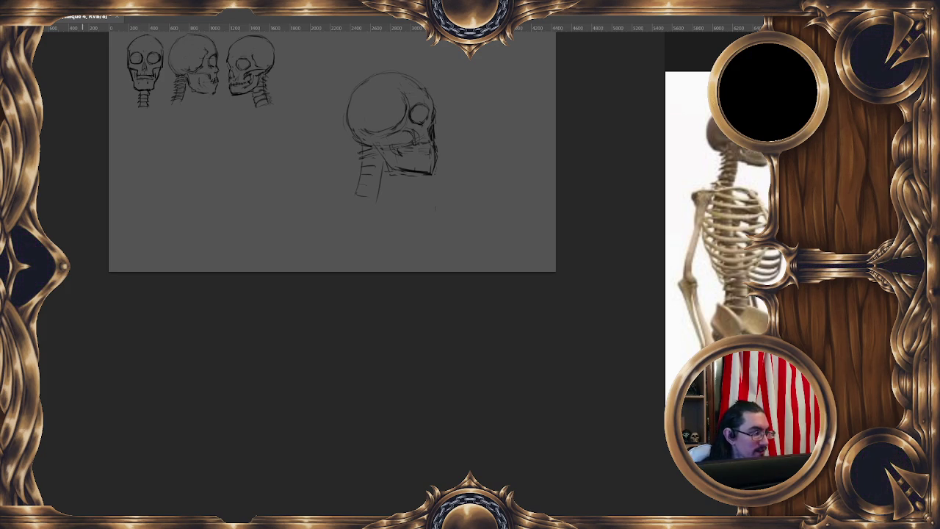
pyautogui.hotkey('ctrl', ',')
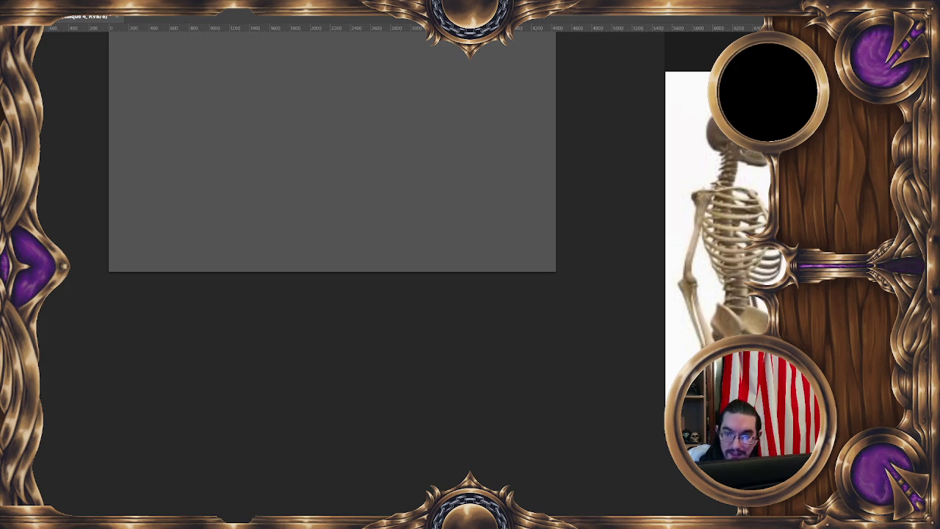
# Step: Add a new layer and paint dark grey slanting brush strokes on it
pyautogui.hotkey('ctrl', 'shift', 'n')
pyautogui.press('Return')
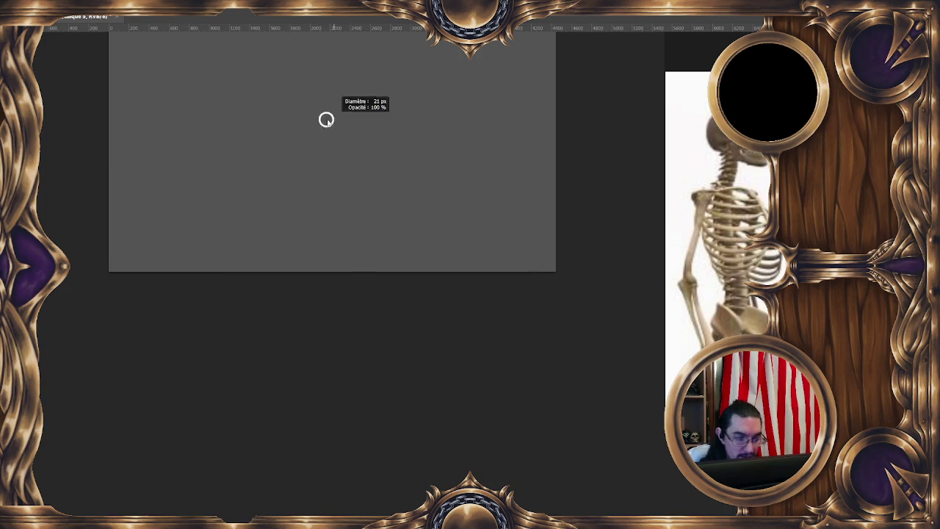
pyautogui.moveTo(329, 120); pyautogui.dragTo(360, 108)
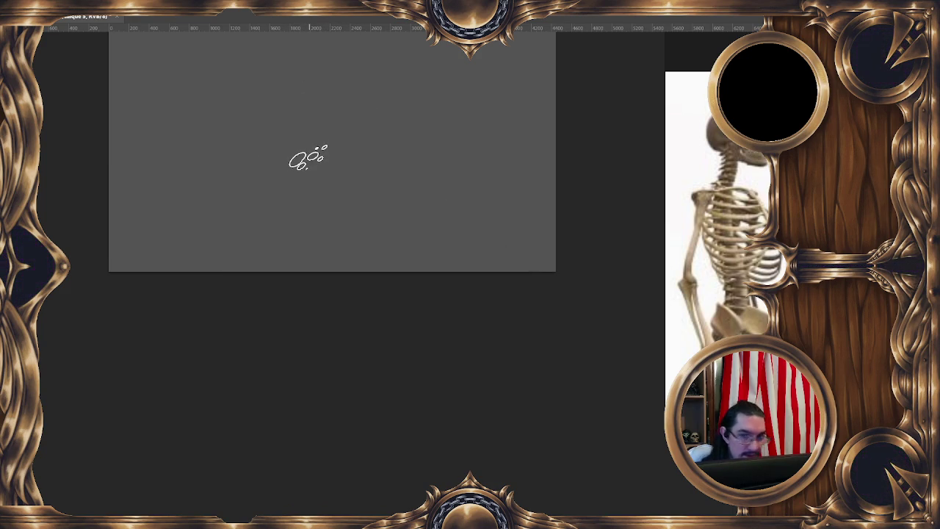
pyautogui.moveTo(334, 83)
pyautogui.mouseDown()
pyautogui.moveTo(297, 172)
pyautogui.moveTo(308, 76)
pyautogui.moveTo(325, 100)
pyautogui.moveTo(334, 180)
pyautogui.moveTo(301, 143)
pyautogui.moveTo(252, 210)
pyautogui.moveTo(361, 126)
pyautogui.moveTo(252, 162)
pyautogui.moveTo(271, 186)
pyautogui.moveTo(268, 283)
pyautogui.mouseUp()
pyautogui.scroll(3, 333, 121)
# Step: Erase parts of the right side and upper area of the dark strokes
pyautogui.press('e')
pyautogui.moveTo(359, 208); pyautogui.dragTo(365, 180)
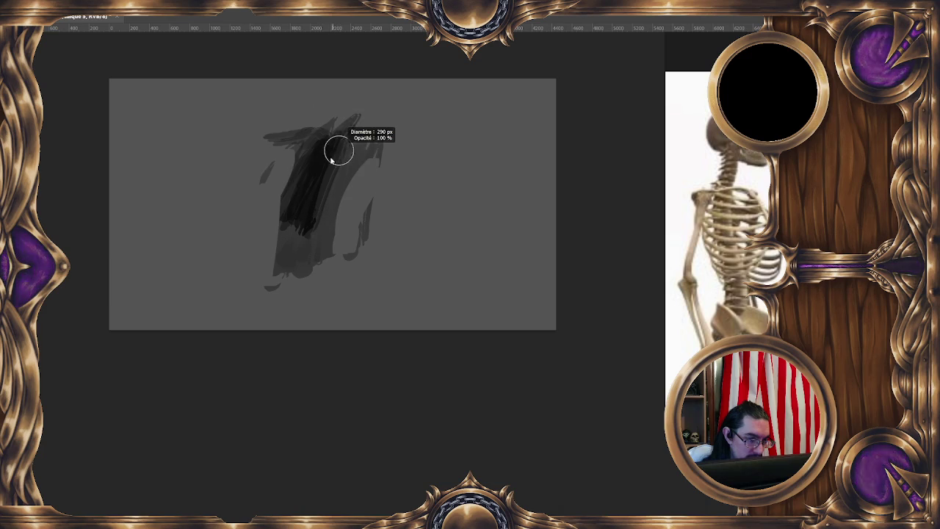
pyautogui.moveTo(311, 132); pyautogui.dragTo(321, 252)
pyautogui.press('e')
pyautogui.press('r')
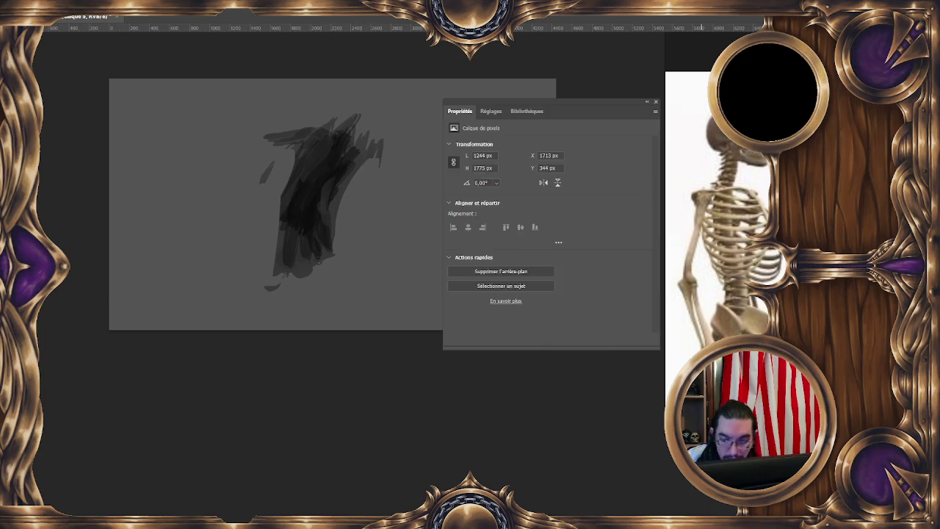
# Step: Apply a 2Strip.look Color Lookup adjustment, then close its properties
pyautogui.click(573, 146)
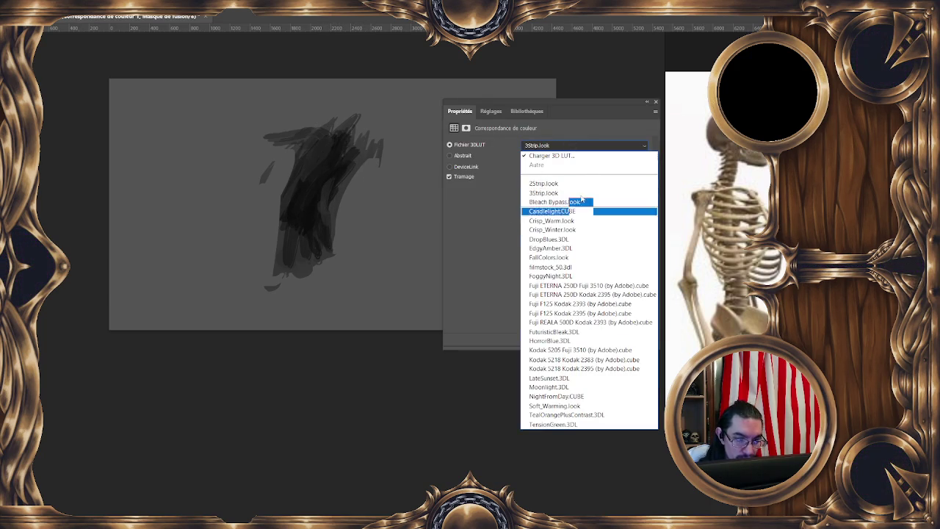
pyautogui.click(558, 183)
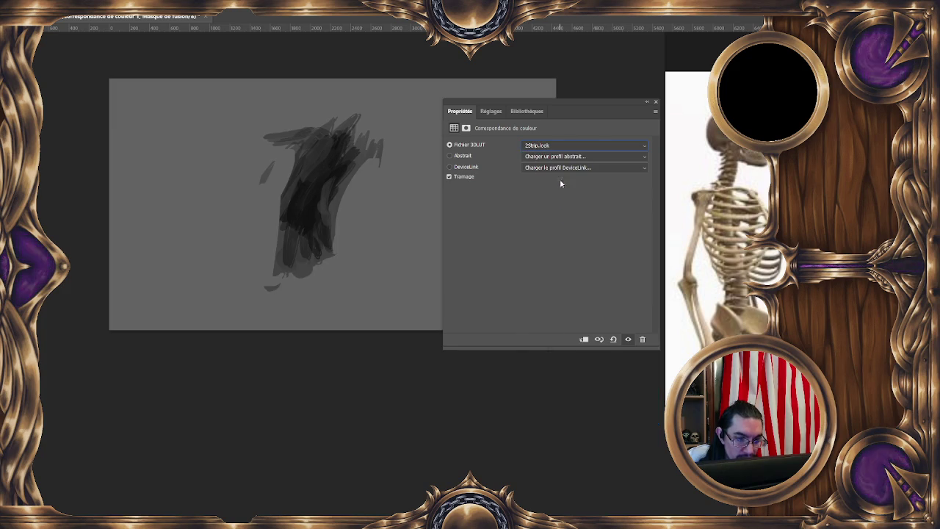
pyautogui.moveTo(577, 100); pyautogui.dragTo(525, 129)
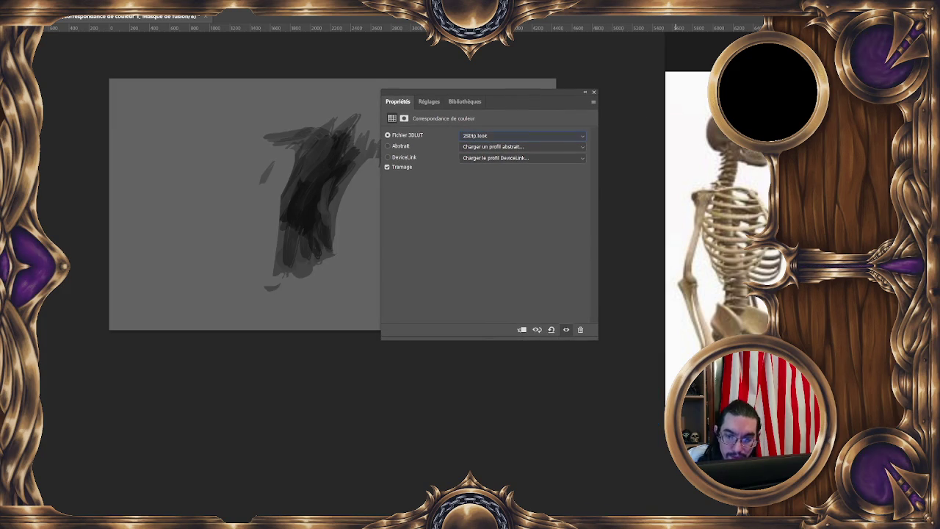
pyautogui.moveTo(364, 224); pyautogui.dragTo(311, 217)
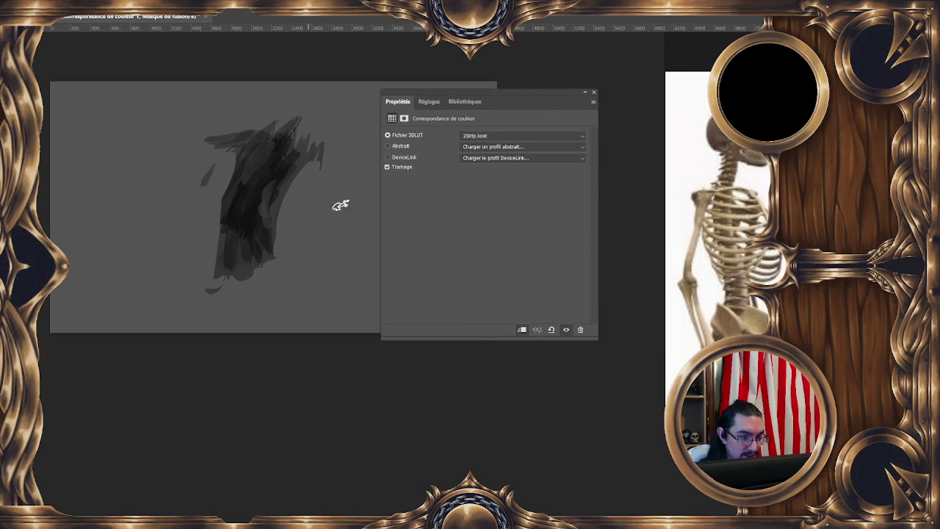
pyautogui.click(592, 95)
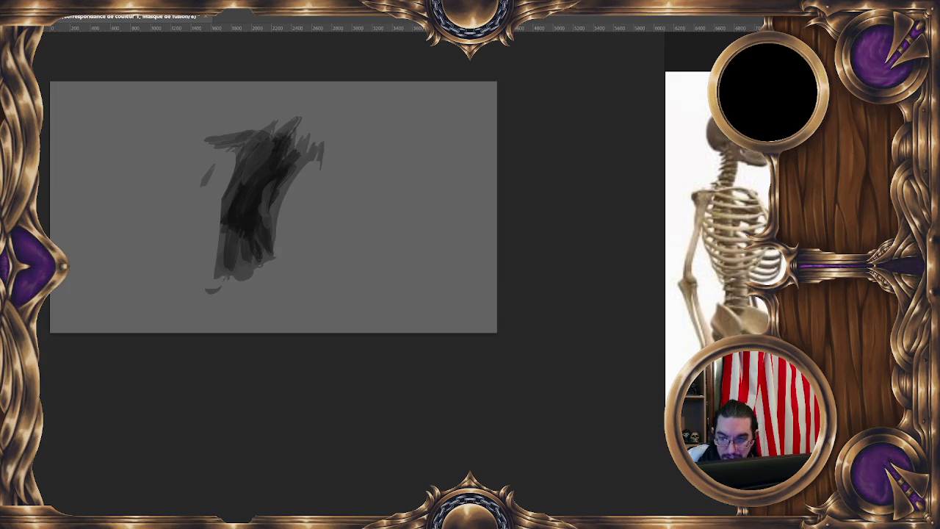
# Step: On Calque 5, add a Gradient Map and make its dark end deep red
pyautogui.hotkey('alt', '[')
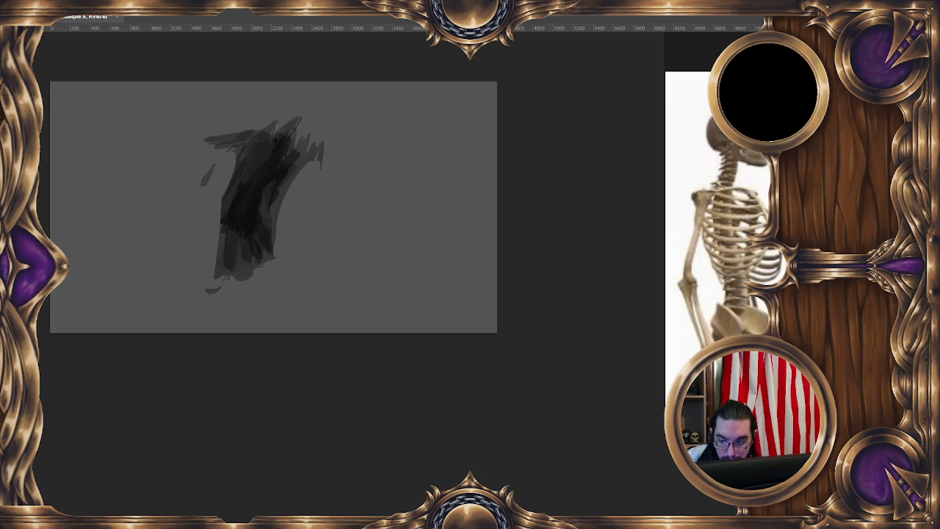
pyautogui.press('F7')
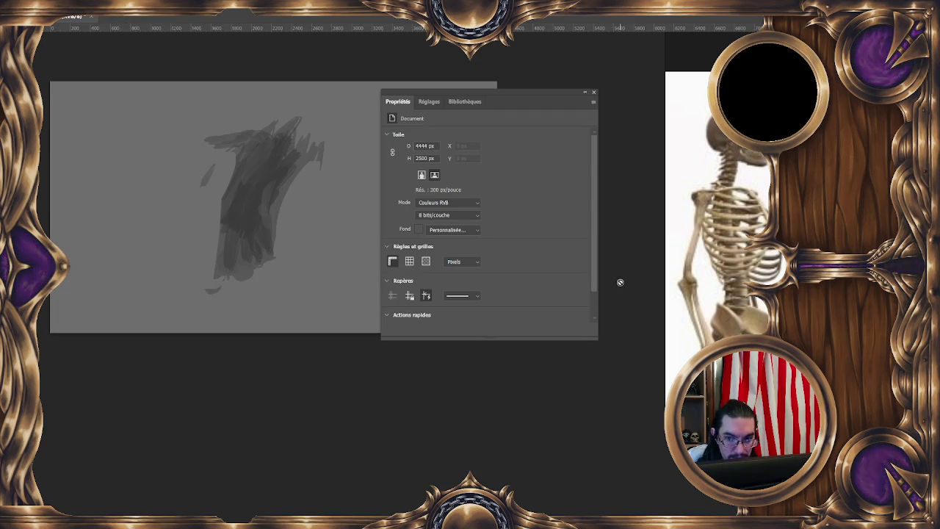
pyautogui.hotkey('ctrl', 'shift', 'g')
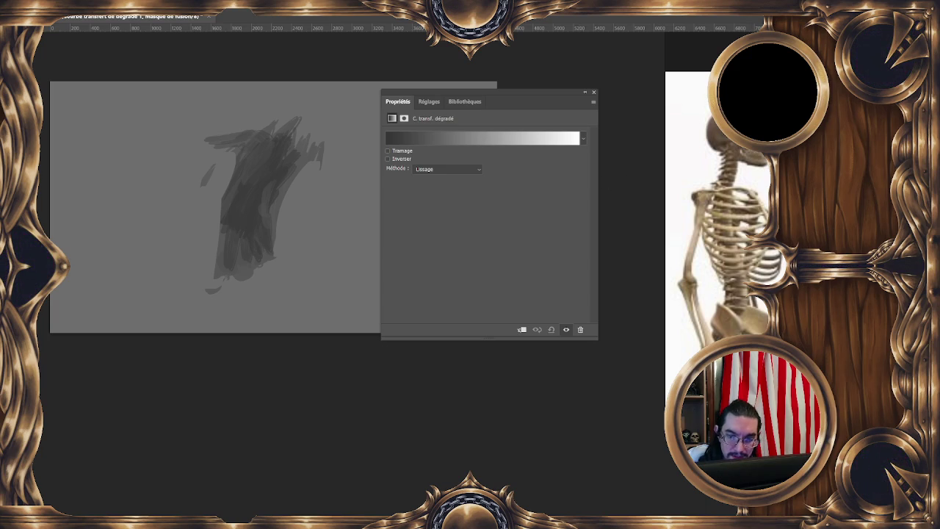
pyautogui.click(472, 138)
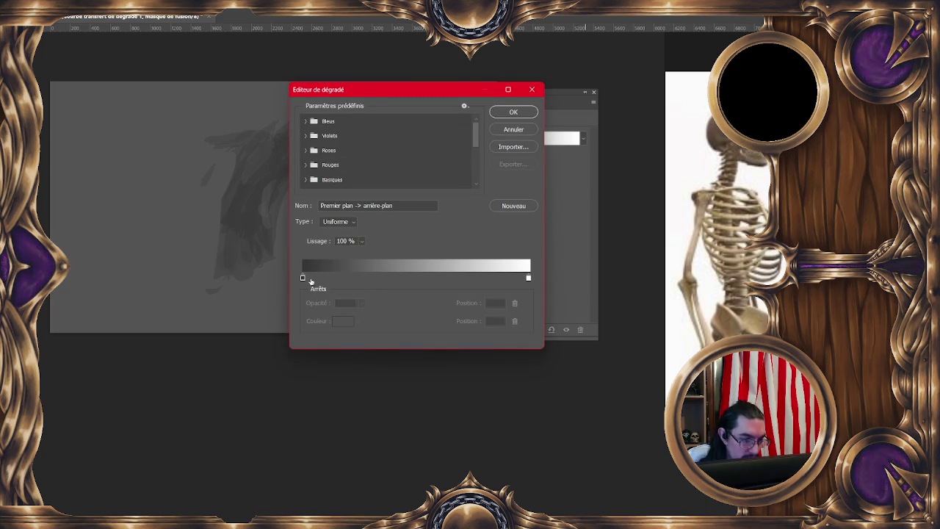
pyautogui.click(303, 278)
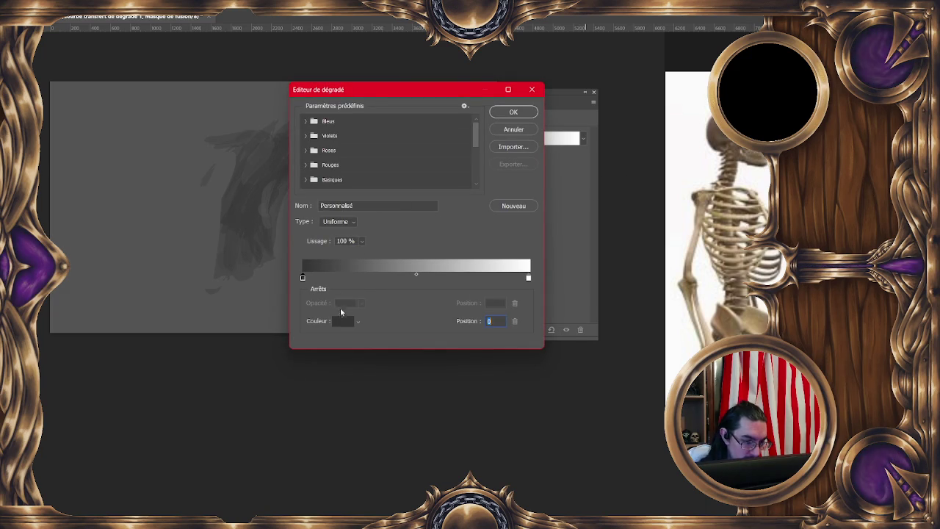
pyautogui.click(342, 320)
pyautogui.click(415, 295)
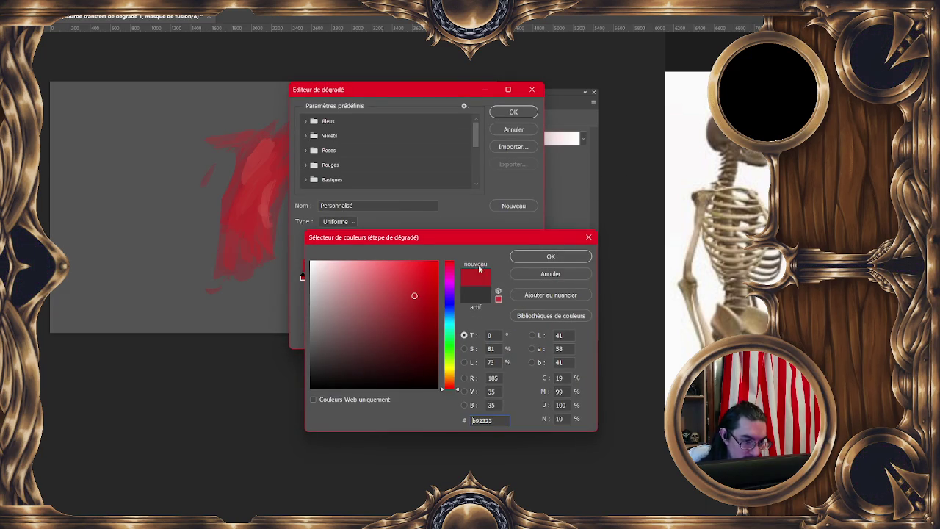
pyautogui.click(550, 257)
# Step: Set the gradient's light end stop to light orange
pyautogui.moveTo(443, 89); pyautogui.dragTo(505, 144)
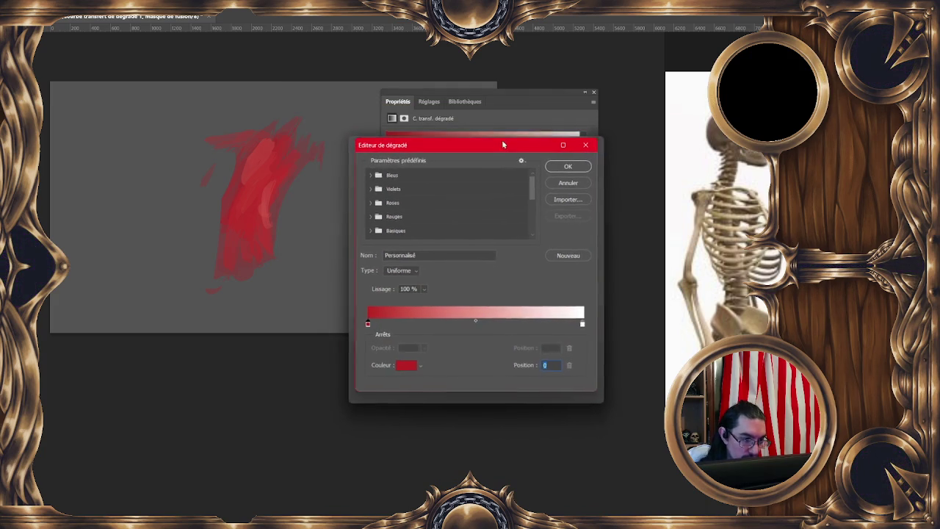
pyautogui.click(591, 334)
pyautogui.click(403, 377)
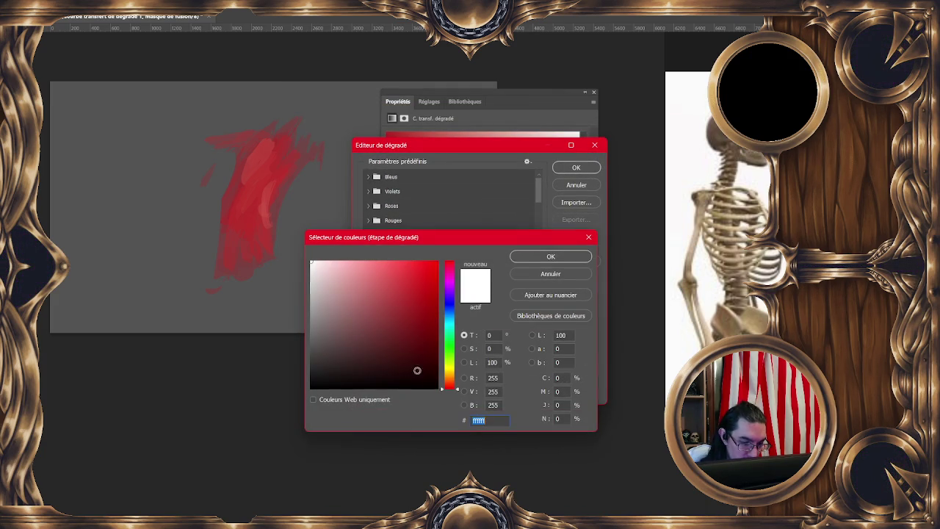
pyautogui.moveTo(450, 382); pyautogui.dragTo(451, 380)
pyautogui.moveTo(417, 315)
pyautogui.mouseDown()
pyautogui.moveTo(423, 293)
pyautogui.moveTo(401, 261)
pyautogui.mouseUp()
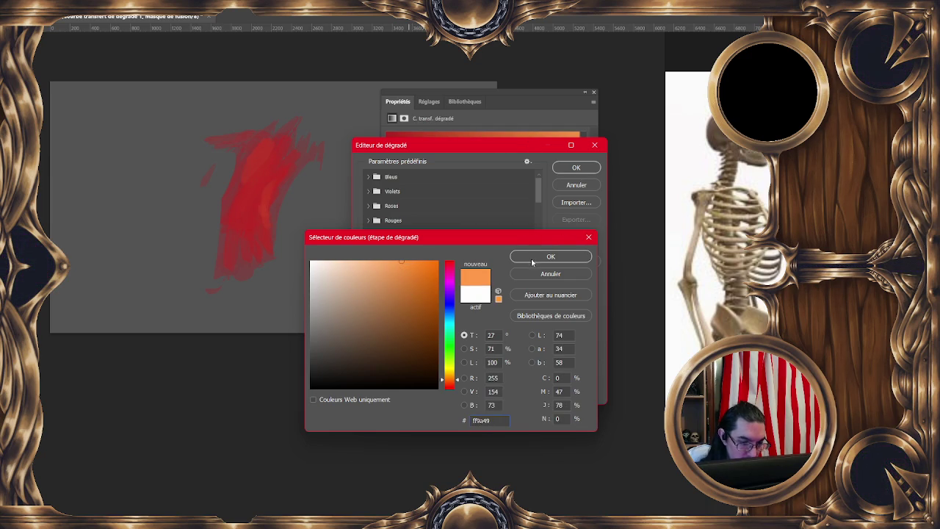
pyautogui.press('Return')
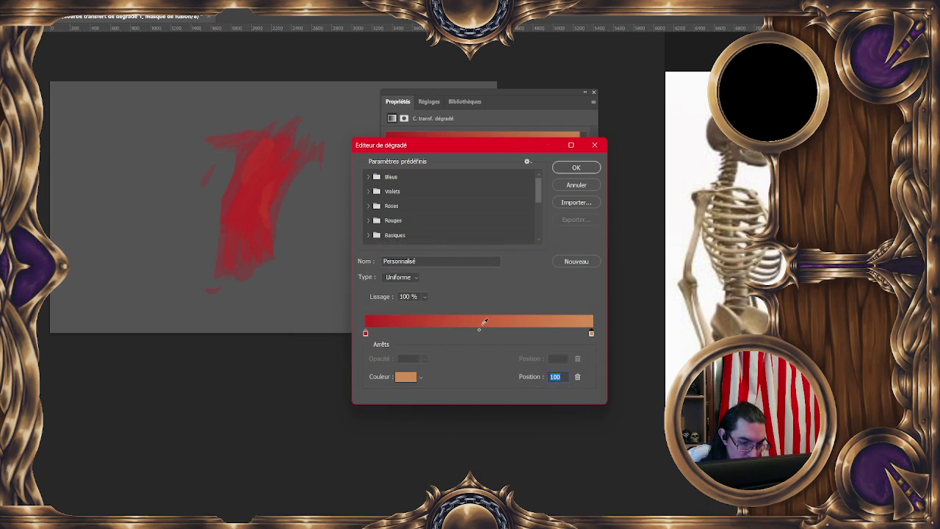
# Step: Add a dark red stop at 28%, accept the gradient and close Properties
pyautogui.moveTo(366, 334); pyautogui.dragTo(463, 334)
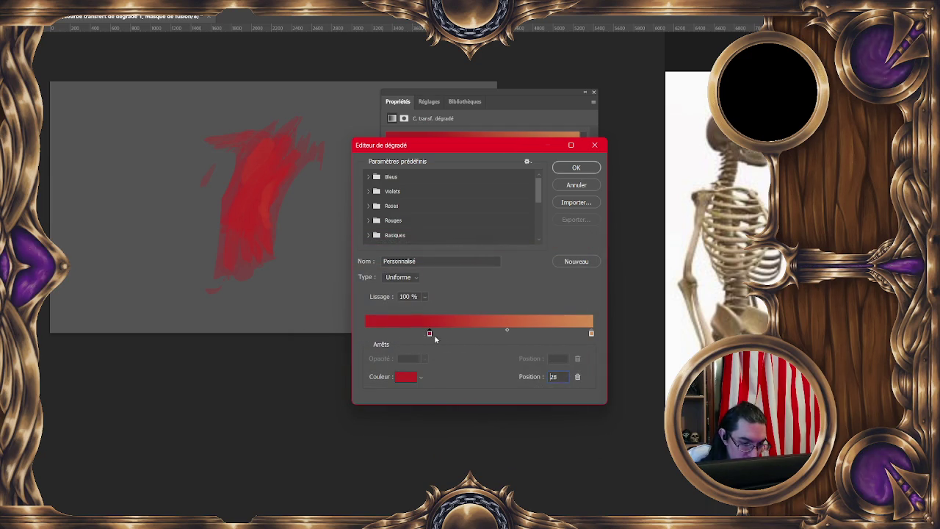
pyautogui.click(370, 334)
pyautogui.click(413, 376)
pyautogui.moveTo(401, 327)
pyautogui.mouseDown()
pyautogui.moveTo(406, 348)
pyautogui.moveTo(414, 343)
pyautogui.mouseUp()
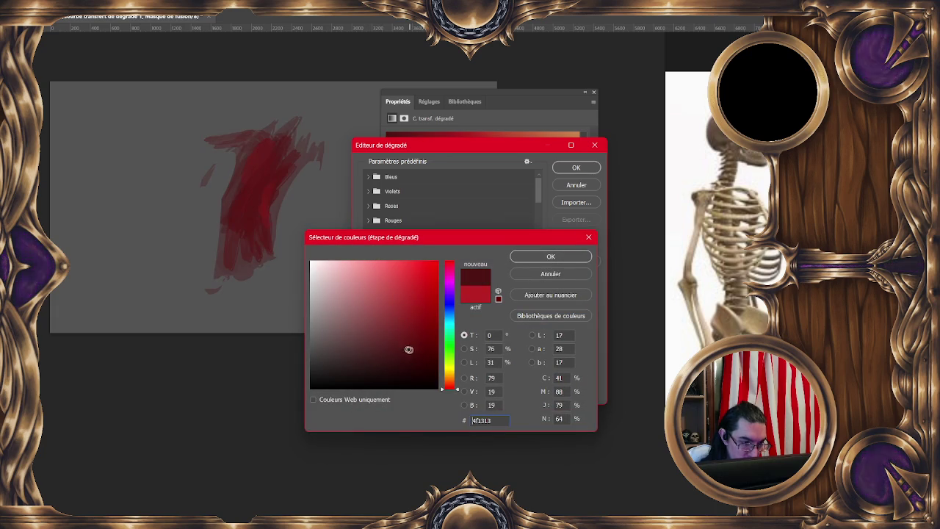
pyautogui.click(550, 257)
pyautogui.click(576, 167)
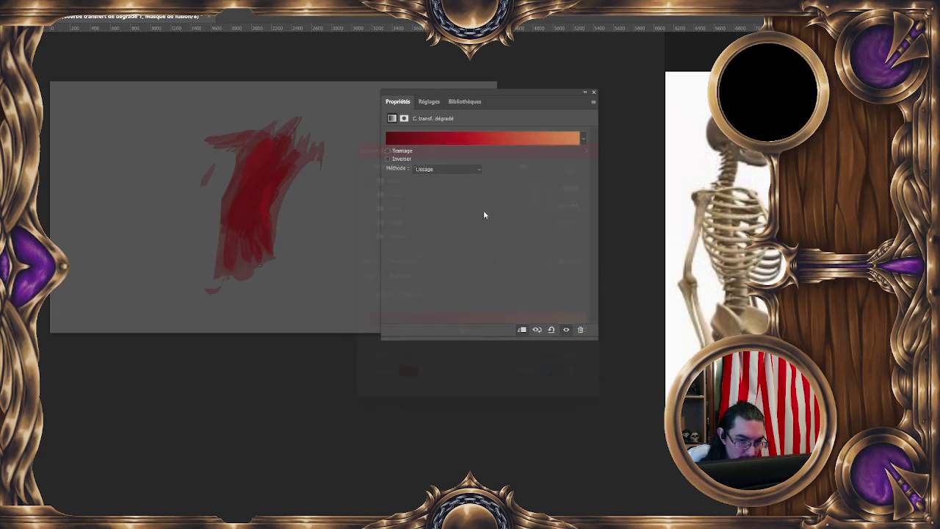
pyautogui.click(592, 91)
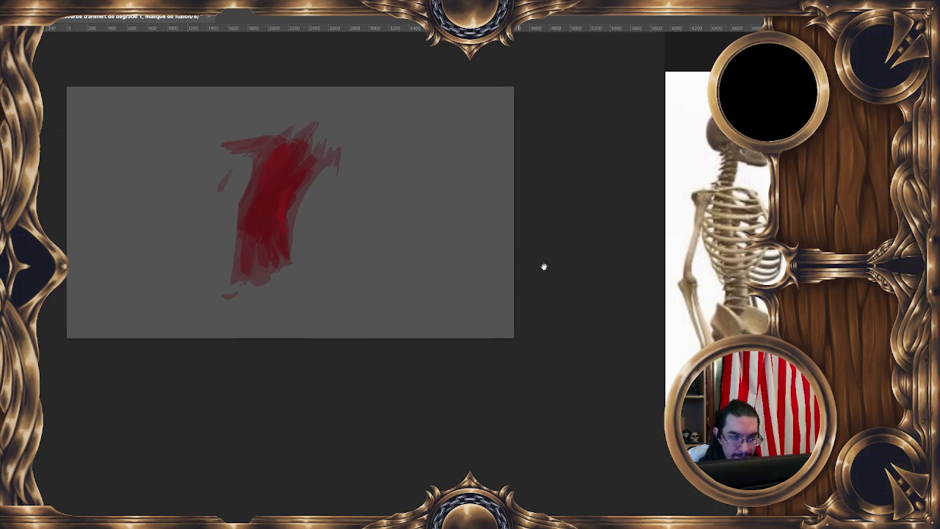
# Step: On Calque 3, paint a thin teal (#36a1b4) stroke down the red shape's right edge
pyautogui.moveTo(522, 275); pyautogui.dragTo(571, 263)
pyautogui.hotkey('alt', '[')
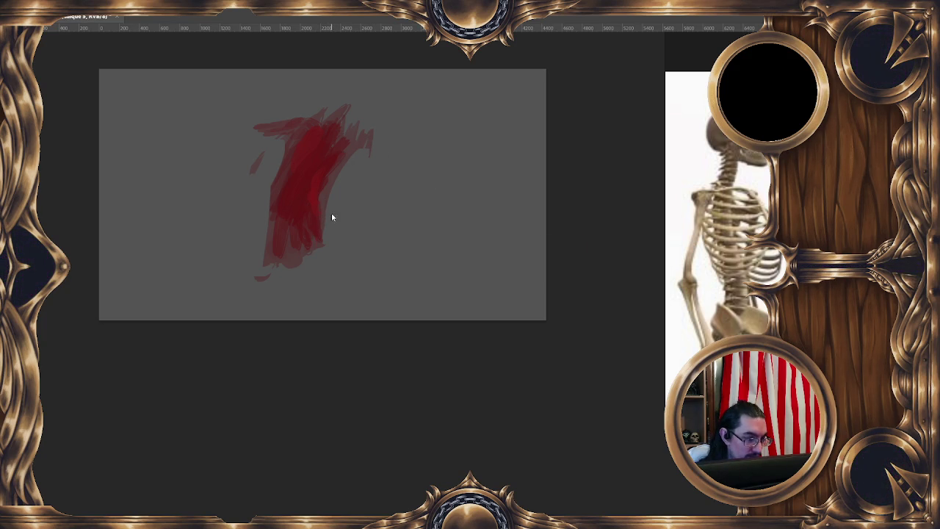
pyautogui.press('F6')
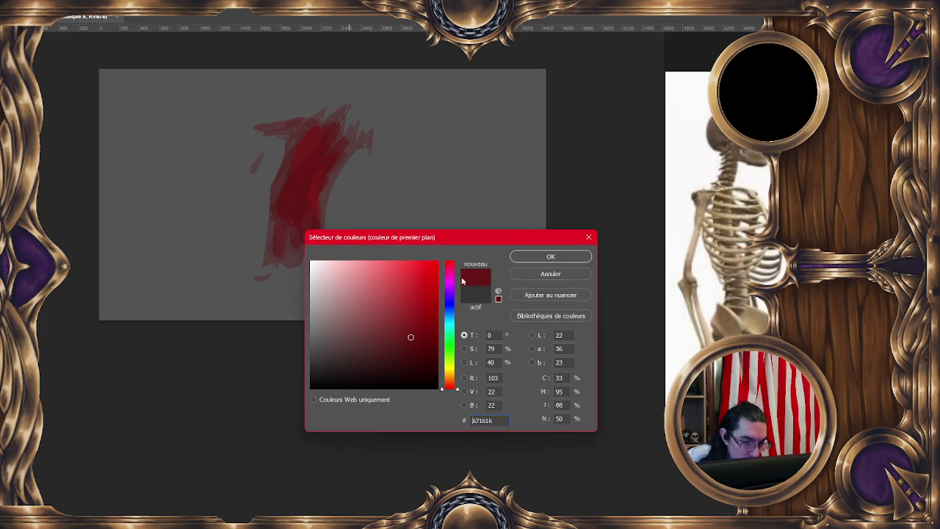
pyautogui.click(451, 321)
pyautogui.click(400, 298)
pyautogui.click(525, 257)
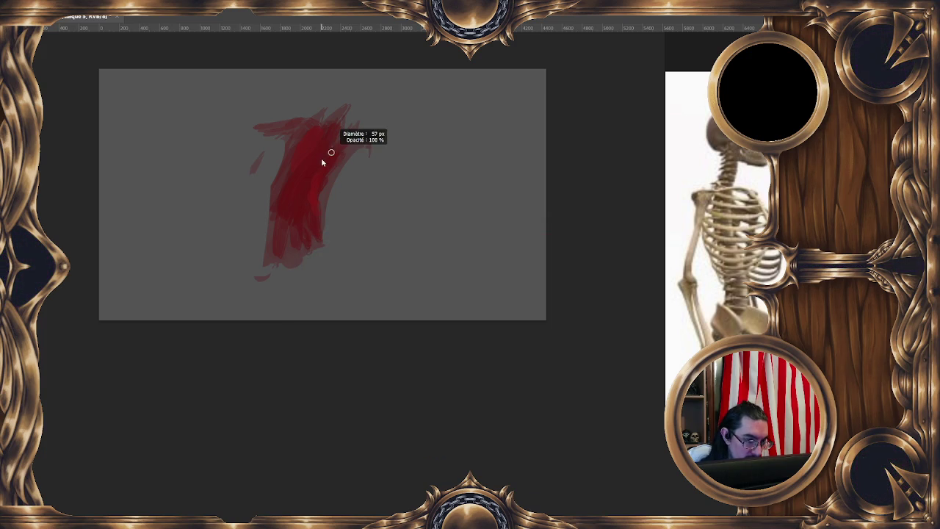
pyautogui.moveTo(336, 164)
pyautogui.mouseDown()
pyautogui.moveTo(318, 189)
pyautogui.moveTo(311, 247)
pyautogui.mouseUp()
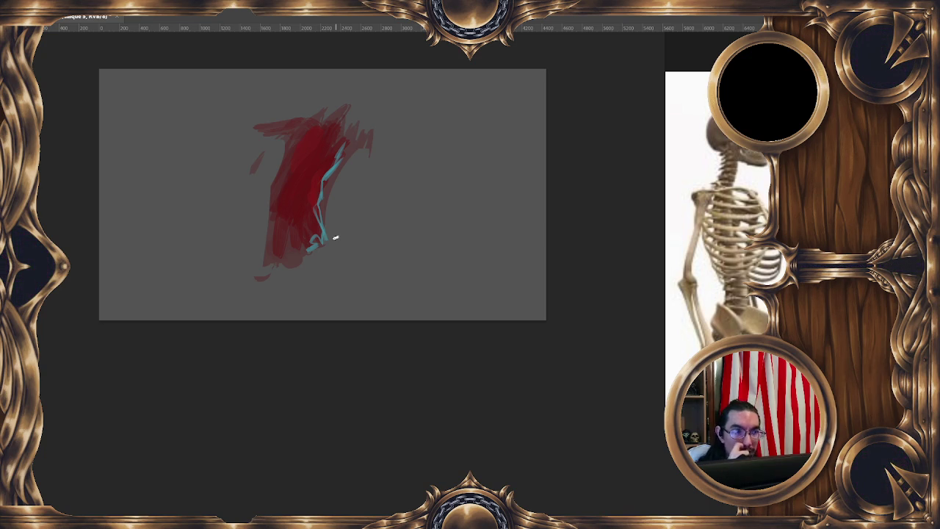
pyautogui.press('F6')
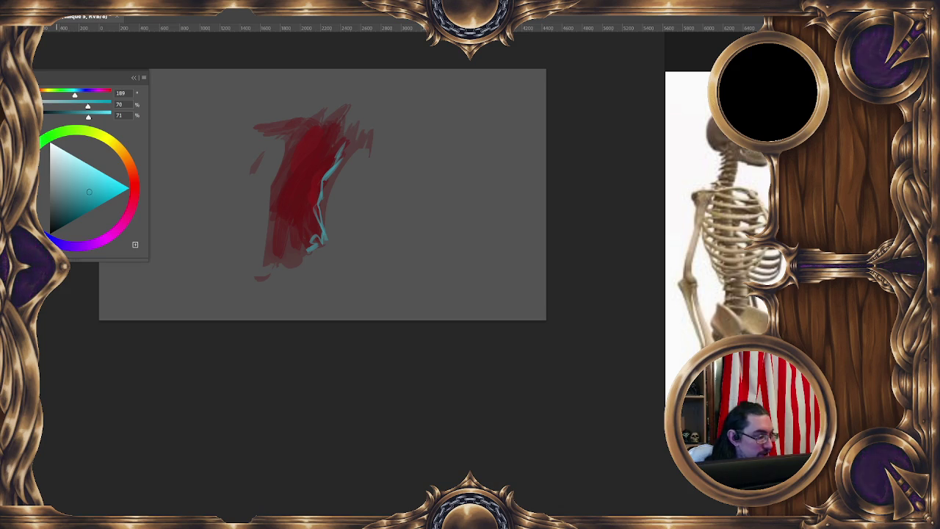
# Step: Enlarge the Coolorus wheel and try blue, yellow, red-orange and green hues
pyautogui.moveTo(74, 94); pyautogui.dragTo(83, 95)
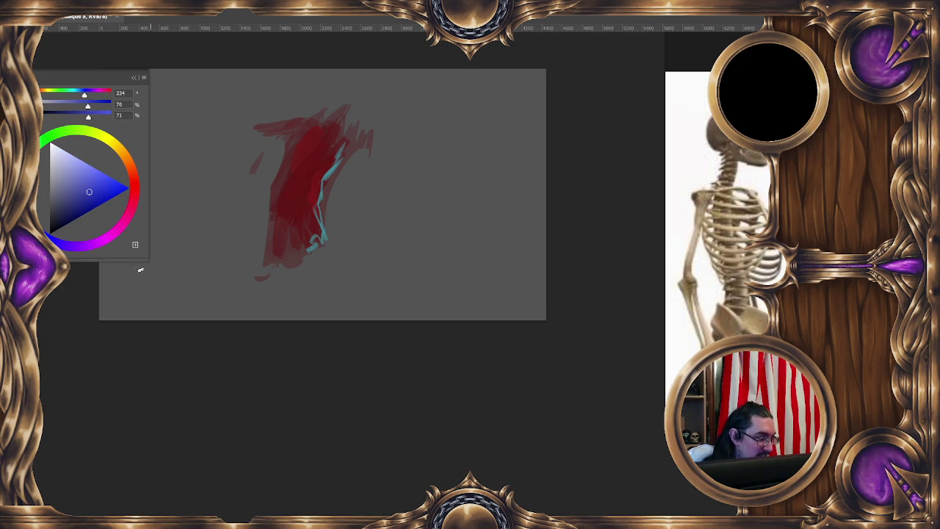
pyautogui.moveTo(149, 259)
pyautogui.mouseDown()
pyautogui.moveTo(394, 317)
pyautogui.moveTo(415, 287)
pyautogui.mouseUp()
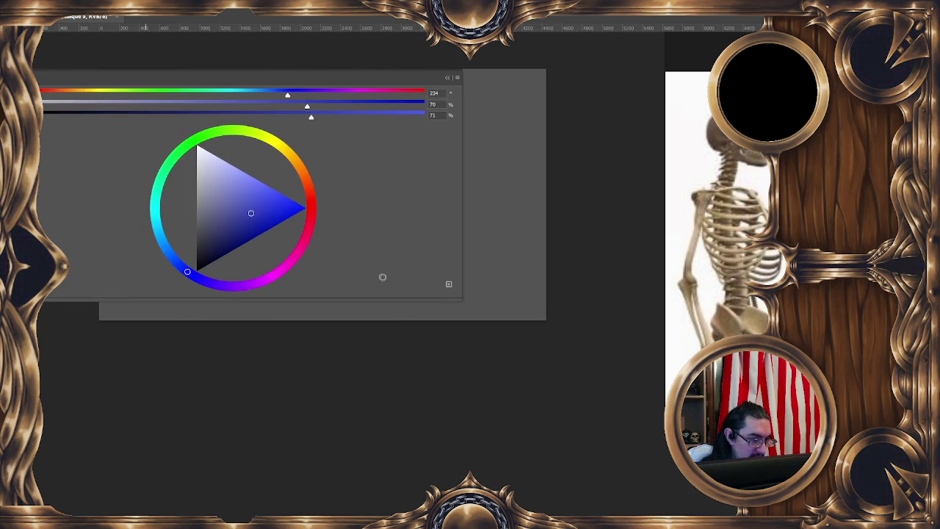
pyautogui.click(280, 144)
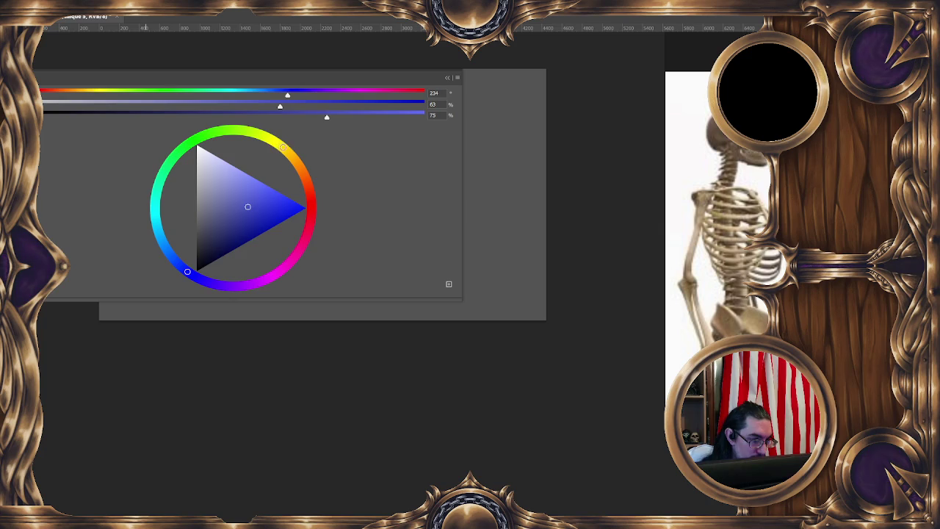
pyautogui.moveTo(278, 143); pyautogui.dragTo(279, 144)
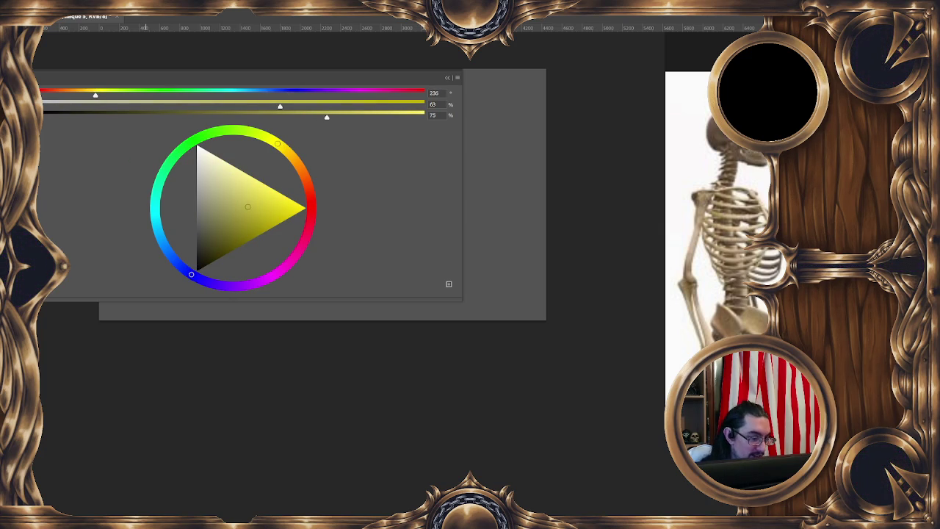
pyautogui.click(190, 271)
pyautogui.click(206, 136)
pyautogui.click(308, 191)
pyautogui.click(204, 138)
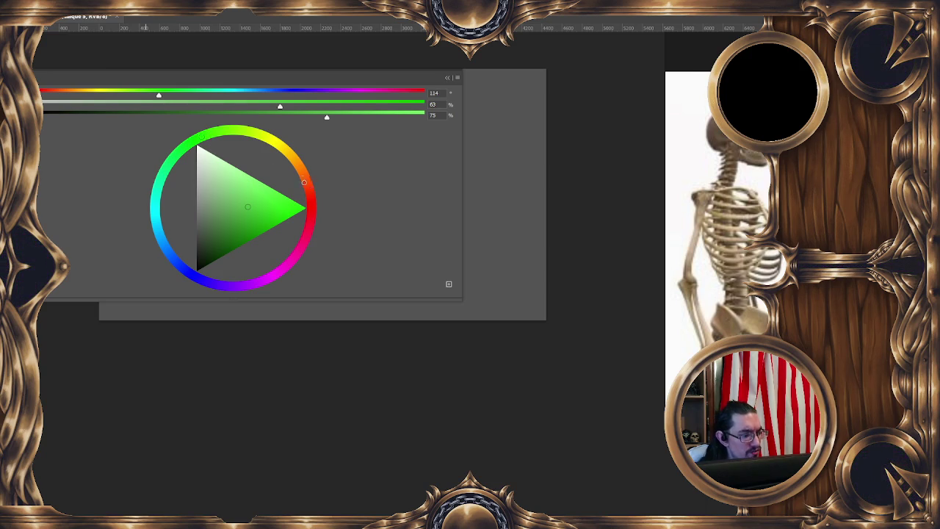
pyautogui.click(302, 178)
pyautogui.click(193, 275)
pyautogui.click(310, 188)
pyautogui.click(201, 138)
# Step: Keep cycling through orange, blue, magenta and yellow hues, settling on green (118)
pyautogui.click(311, 185)
pyautogui.click(191, 272)
pyautogui.click(203, 248)
pyautogui.click(196, 279)
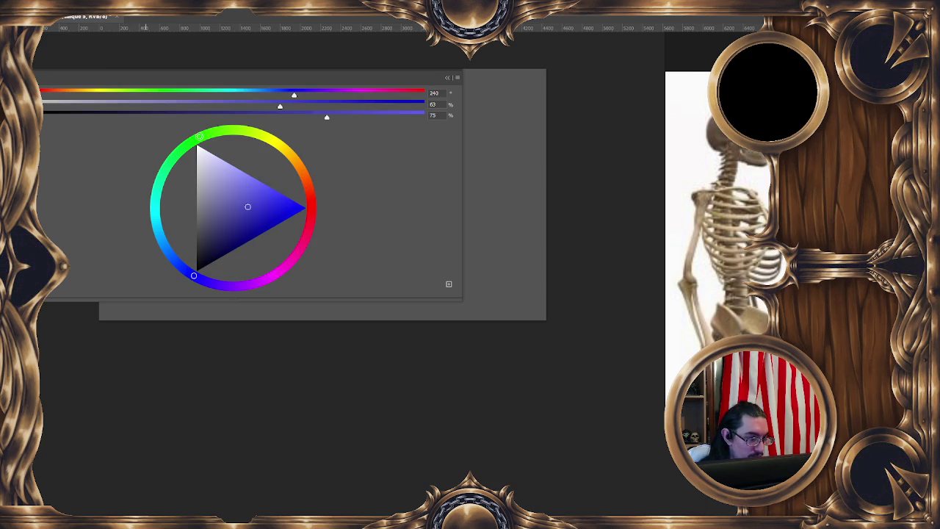
pyautogui.click(200, 137)
pyautogui.click(309, 189)
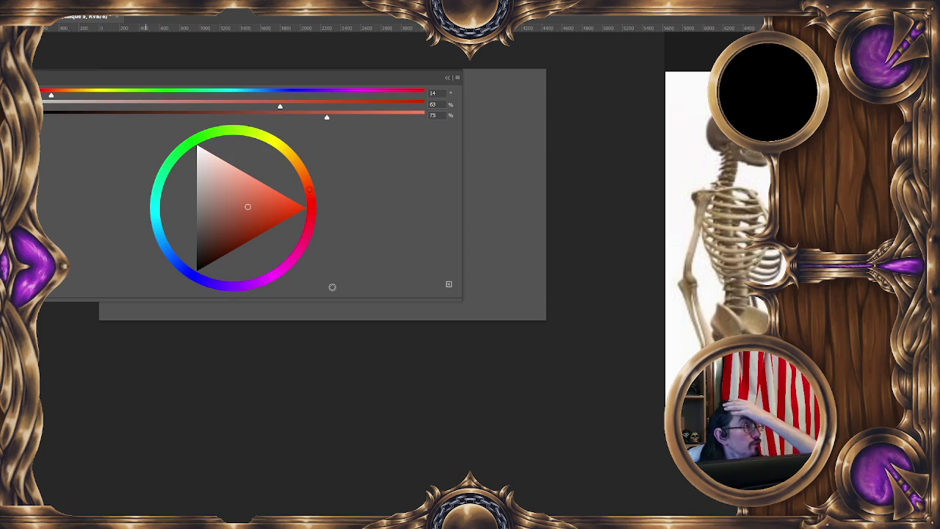
pyautogui.click(196, 277)
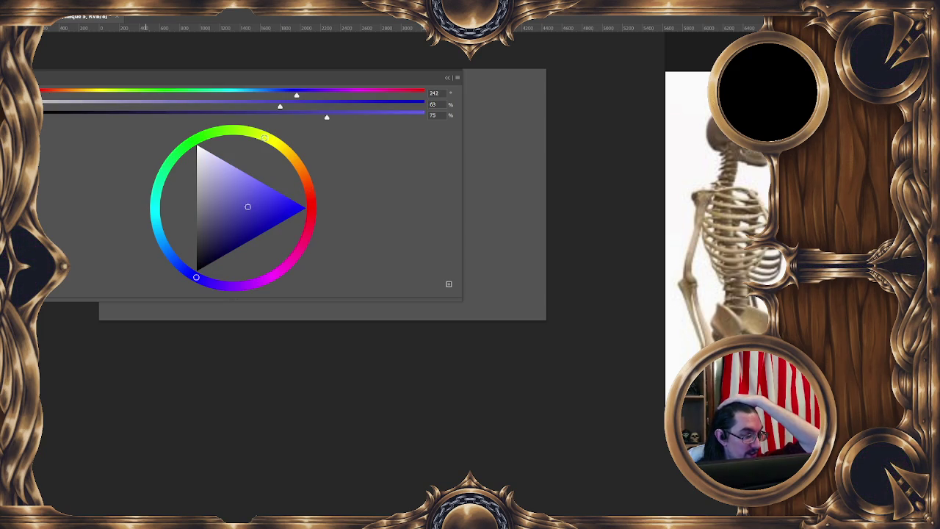
pyautogui.click(264, 137)
pyautogui.click(220, 132)
pyautogui.moveTo(220, 133); pyautogui.dragTo(296, 162)
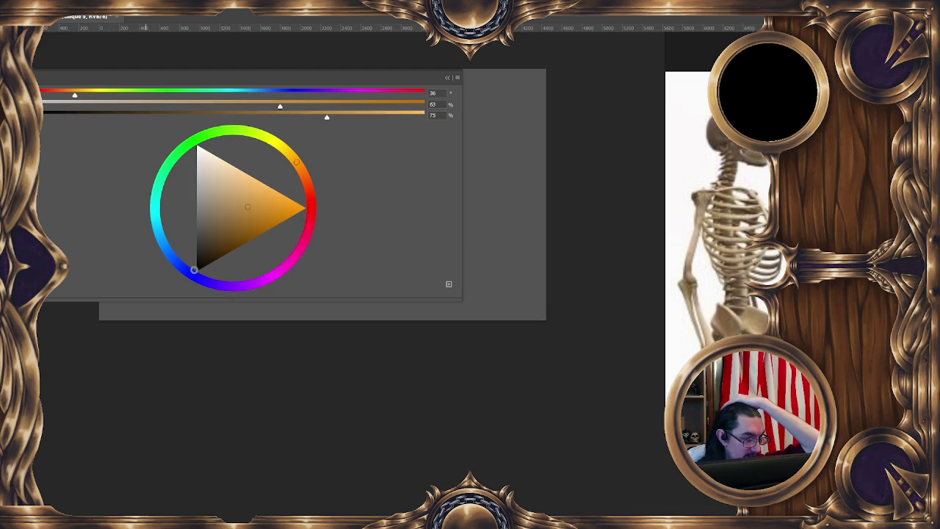
pyautogui.click(193, 277)
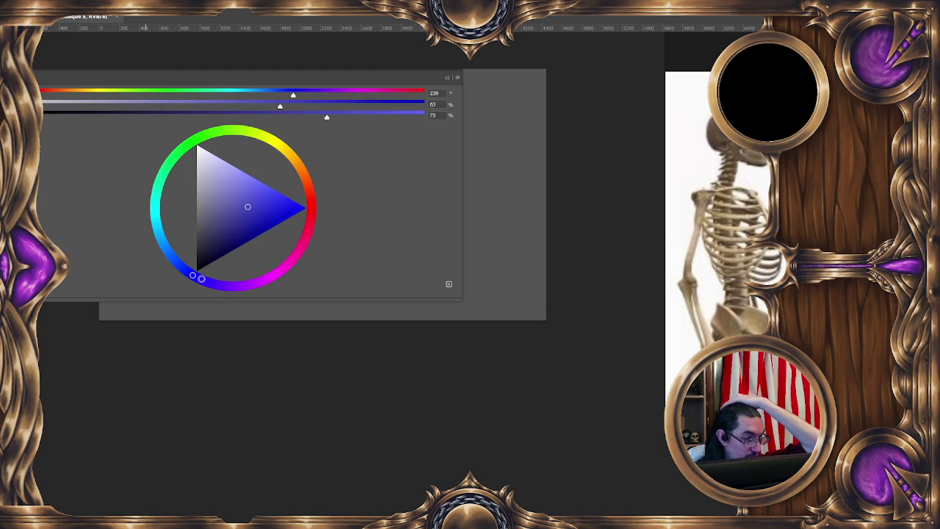
pyautogui.click(281, 270)
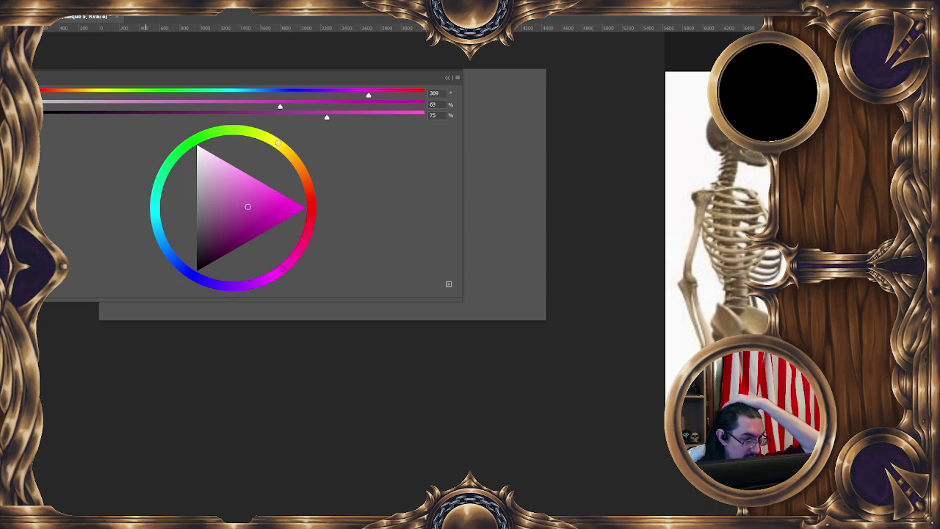
pyautogui.click(278, 143)
pyautogui.click(282, 275)
pyautogui.click(278, 143)
pyautogui.click(199, 139)
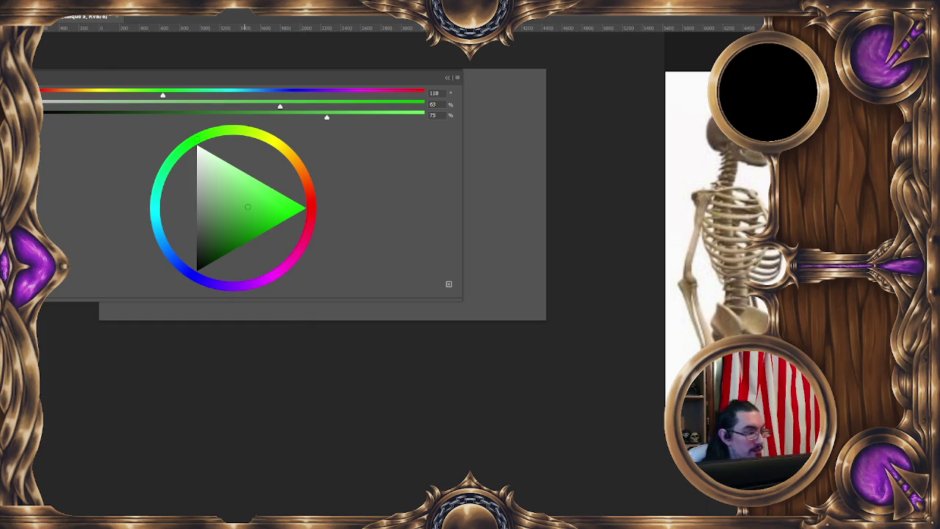
# Step: Hide the colour wheel panel and switch to the skull sketch document
pyautogui.press('Tab')
pyautogui.press('Tab')
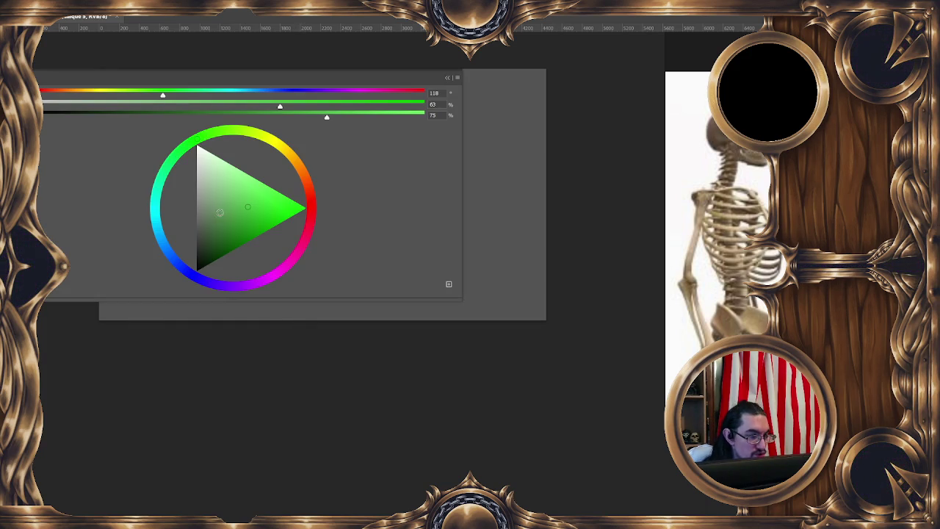
pyautogui.moveTo(459, 301)
pyautogui.mouseDown()
pyautogui.moveTo(299, 322)
pyautogui.moveTo(127, 210)
pyautogui.mouseUp()
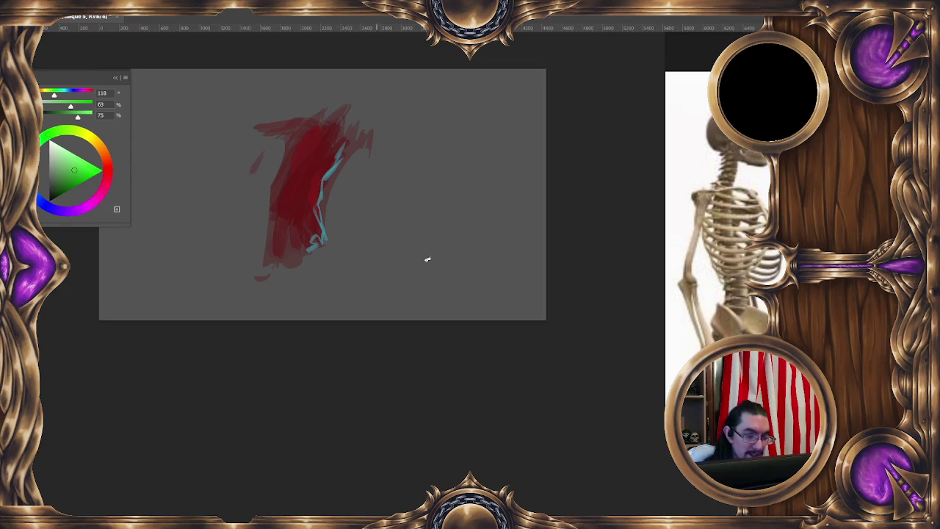
pyautogui.scroll(-1, 644, 260)
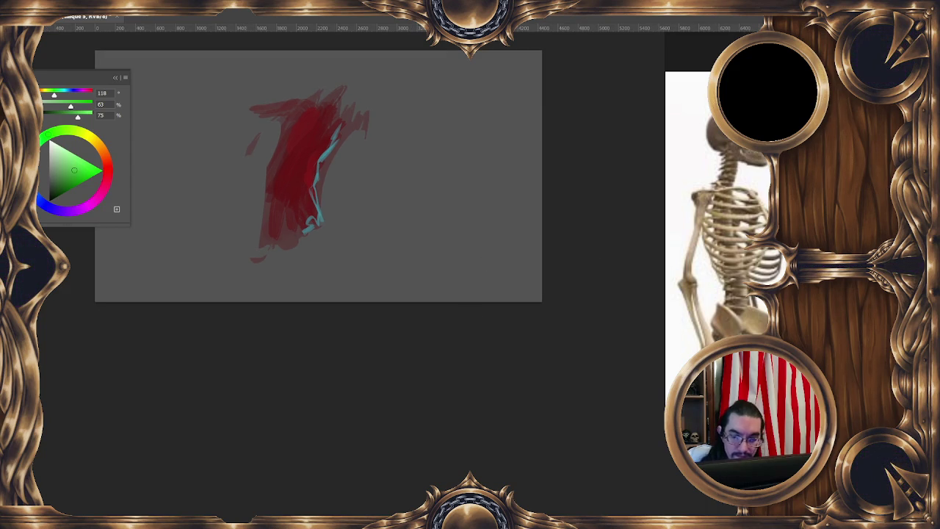
pyautogui.press('Tab')
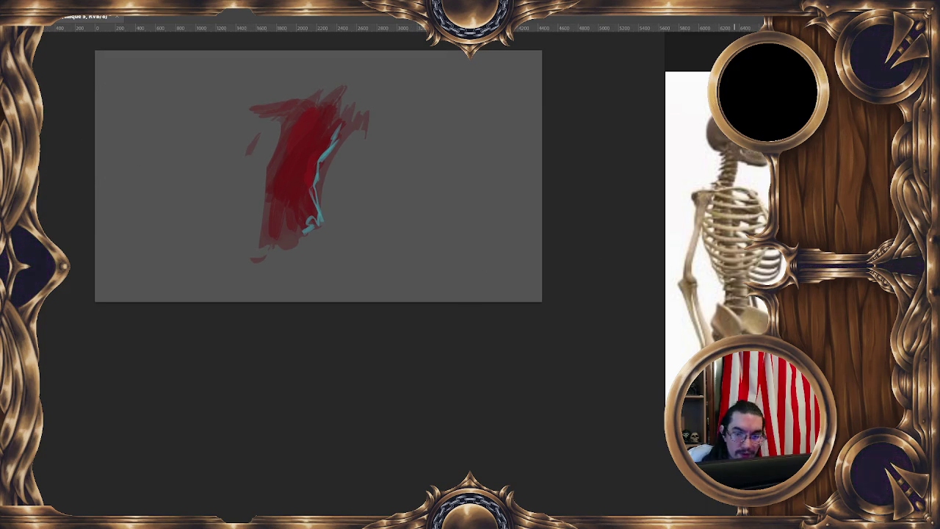
pyautogui.hotkey('ctrl', 'Tab')
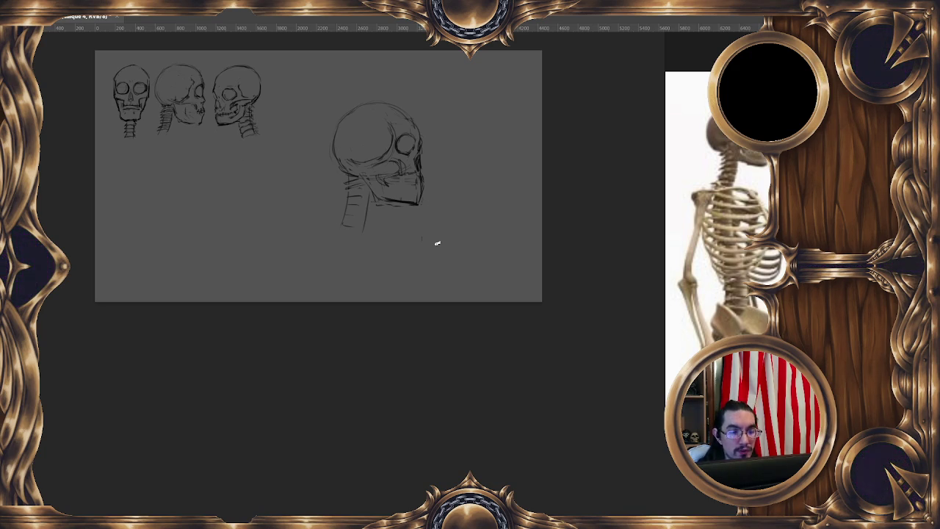
# Step: Add a short dark line along the skull's jaw, then a Hue/Saturation adjustment over the sketch
pyautogui.moveTo(437, 237); pyautogui.dragTo(428, 215)
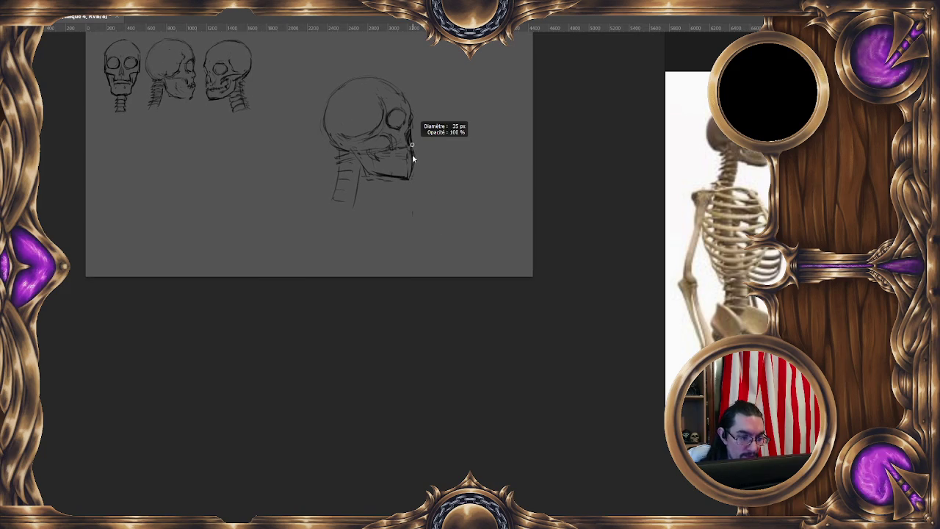
pyautogui.moveTo(392, 155); pyautogui.dragTo(404, 157)
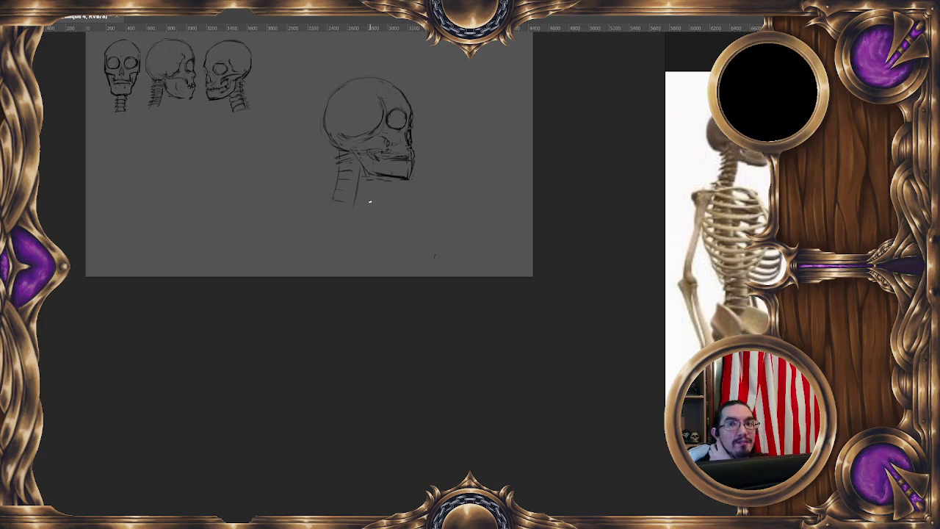
pyautogui.moveTo(415, 151); pyautogui.dragTo(418, 145)
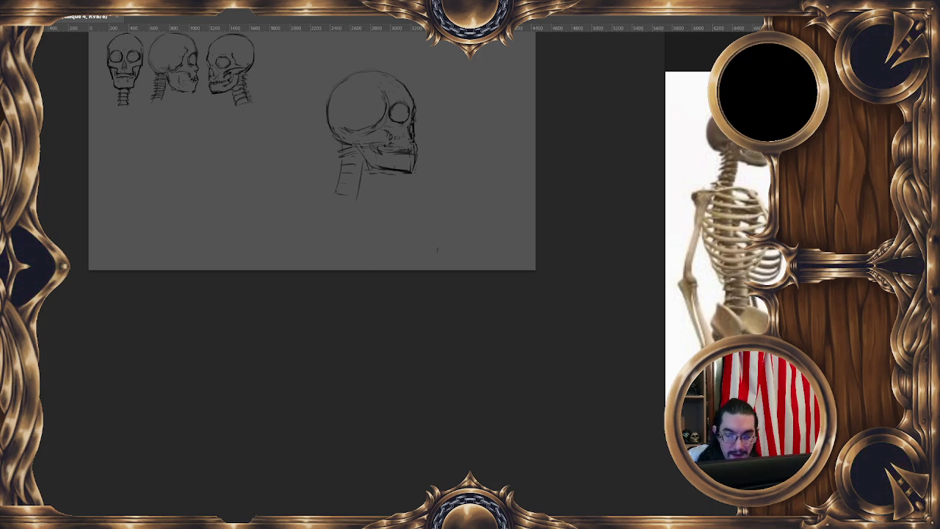
pyautogui.hotkey('ctrl', 'u')
pyautogui.hscroll(2, 252, 298)
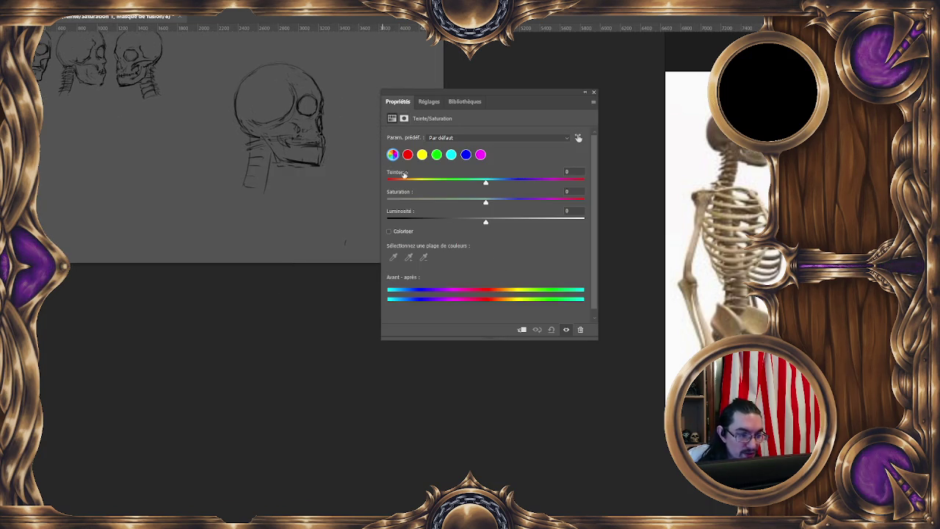
# Step: Colorize the Hue/Saturation layer with hue 136 and saturation 18, then close Properties
pyautogui.scroll(1, 350, 304)
pyautogui.moveTo(485, 182)
pyautogui.mouseDown()
pyautogui.moveTo(447, 182)
pyautogui.moveTo(508, 201)
pyautogui.moveTo(469, 202)
pyautogui.moveTo(501, 224)
pyautogui.moveTo(485, 222)
pyautogui.moveTo(499, 222)
pyautogui.moveTo(461, 202)
pyautogui.moveTo(479, 192)
pyautogui.moveTo(467, 184)
pyautogui.moveTo(536, 204)
pyautogui.moveTo(453, 203)
pyautogui.mouseUp()
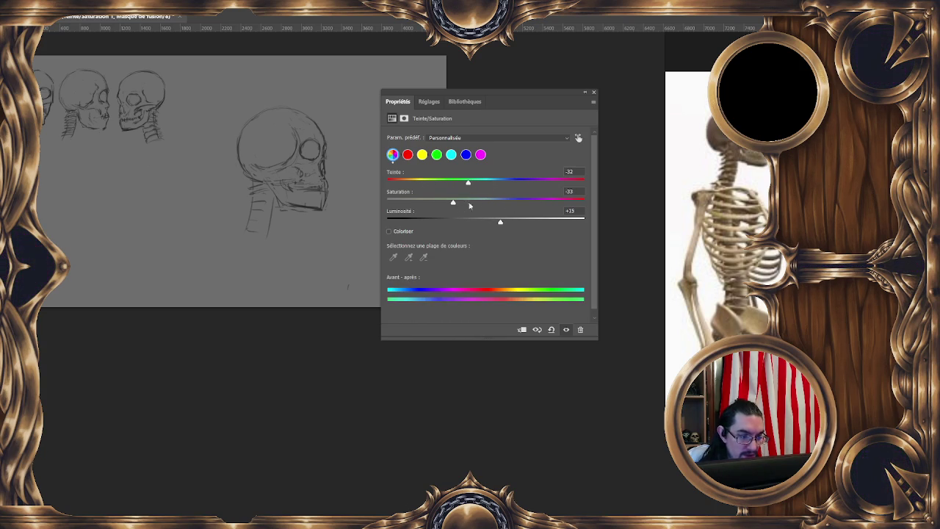
pyautogui.moveTo(499, 222); pyautogui.dragTo(485, 223)
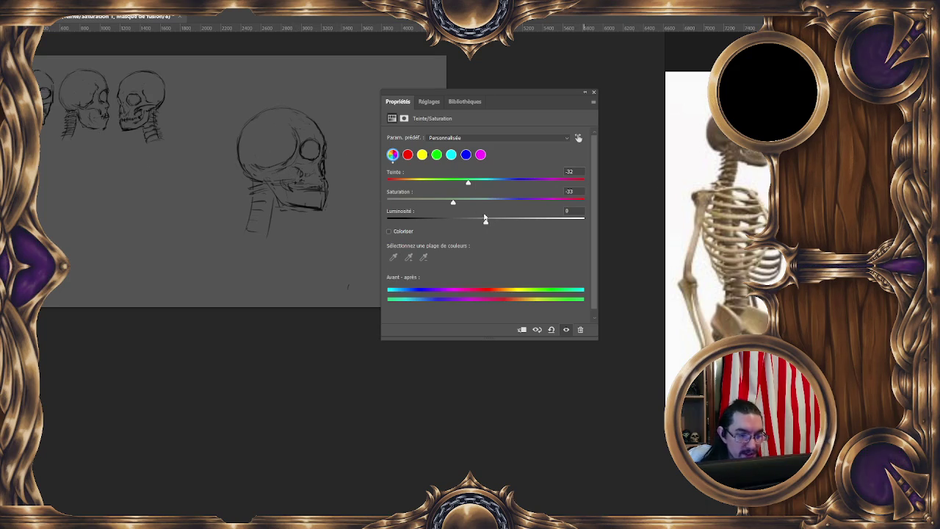
pyautogui.click(390, 231)
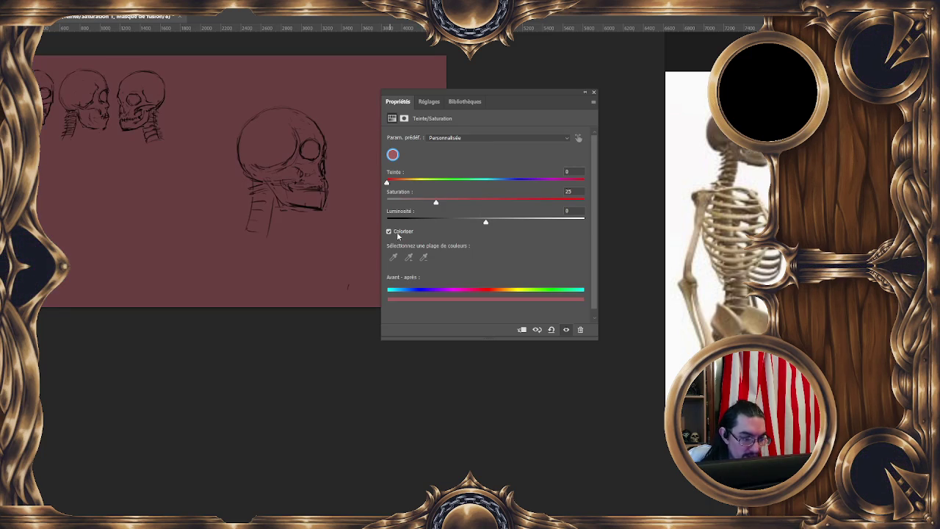
pyautogui.moveTo(398, 184)
pyautogui.mouseDown()
pyautogui.moveTo(461, 182)
pyautogui.moveTo(497, 203)
pyautogui.mouseUp()
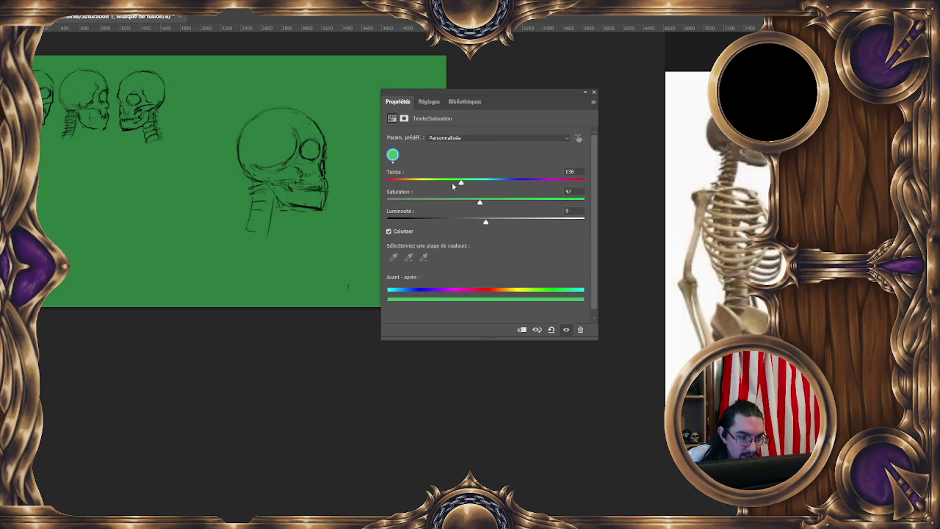
pyautogui.scroll(1, 279, 258)
pyautogui.moveTo(450, 207); pyautogui.dragTo(424, 205)
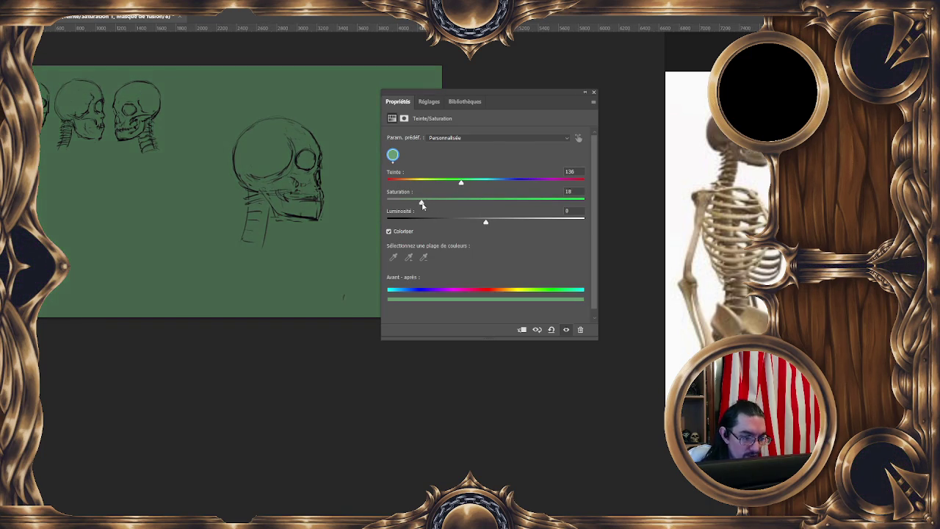
pyautogui.click(593, 92)
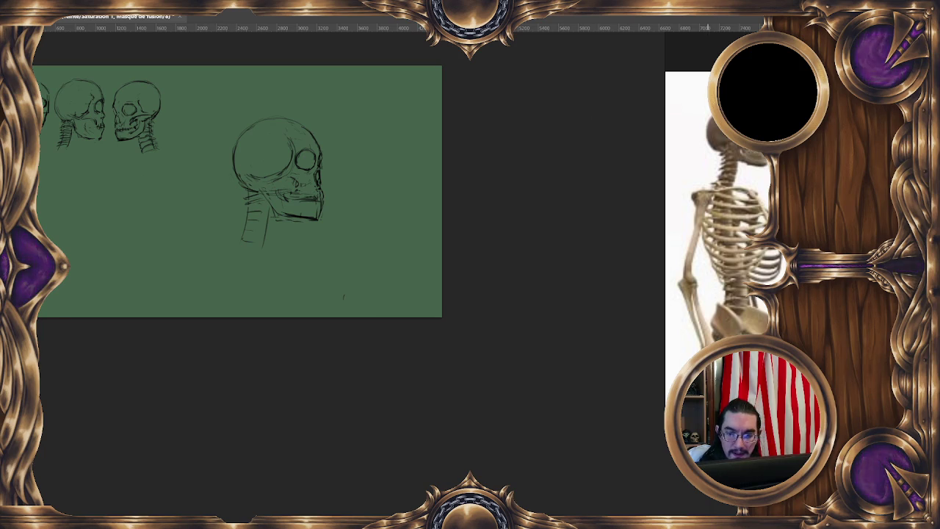
pyautogui.hscroll(-2, 438, 242)
pyautogui.scroll(-2, 461, 195)
pyautogui.scroll(-2, 404, 142)
# Step: Mask the green tint off the canvas and paint it back over the skull's cranium and neck
pyautogui.moveTo(434, 184)
pyautogui.mouseDown()
pyautogui.moveTo(441, 279)
pyautogui.moveTo(433, 197)
pyautogui.moveTo(283, 225)
pyautogui.moveTo(163, 262)
pyautogui.moveTo(142, 199)
pyautogui.moveTo(184, 253)
pyautogui.moveTo(221, 270)
pyautogui.moveTo(386, 125)
pyautogui.moveTo(423, 115)
pyautogui.moveTo(445, 140)
pyautogui.moveTo(431, 242)
pyautogui.moveTo(294, 270)
pyautogui.moveTo(184, 130)
pyautogui.moveTo(184, 80)
pyautogui.moveTo(301, 125)
pyautogui.mouseUp()
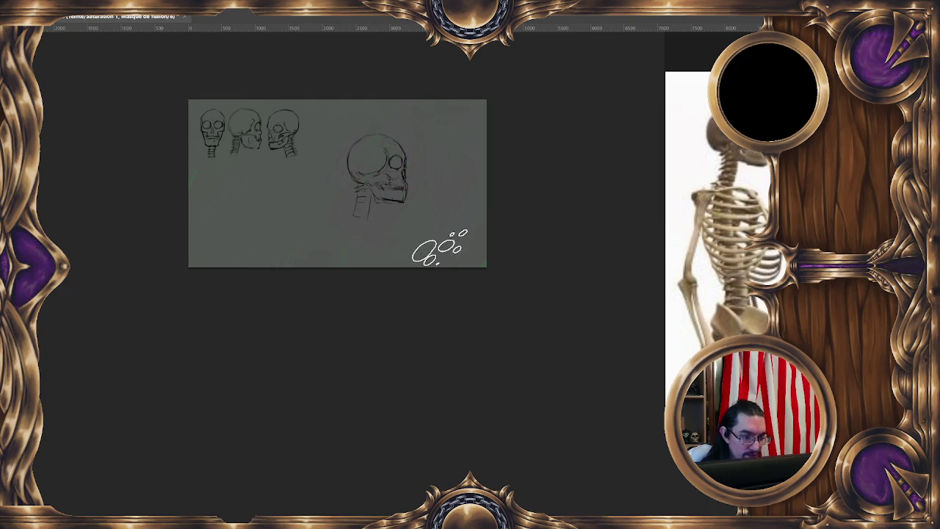
pyautogui.moveTo(389, 171); pyautogui.dragTo(373, 121)
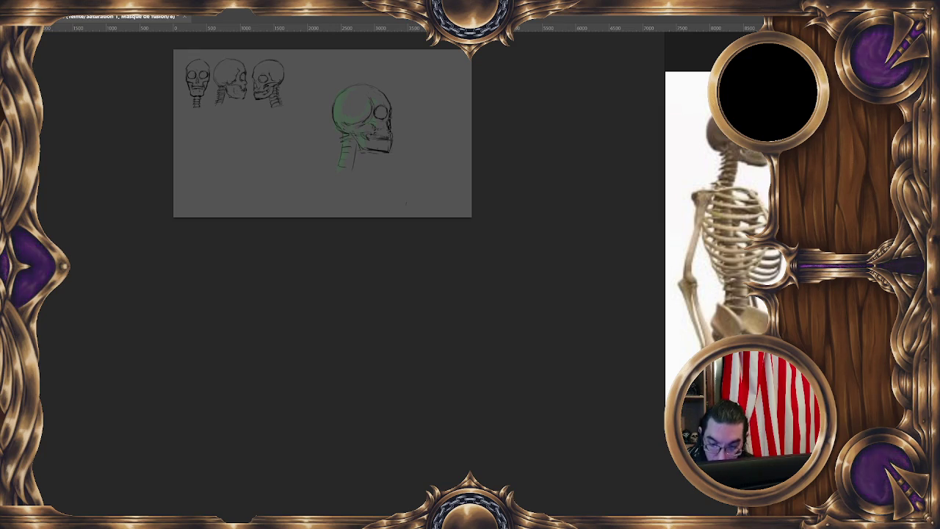
pyautogui.hotkey('alt', '[')
pyautogui.hotkey('alt', ']')
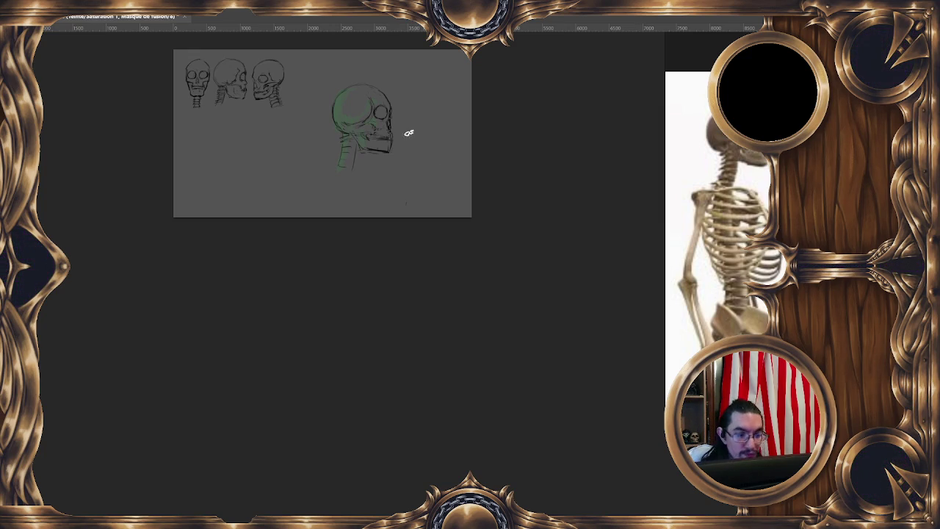
pyautogui.moveTo(339, 119)
pyautogui.mouseDown()
pyautogui.moveTo(357, 109)
pyautogui.moveTo(354, 90)
pyautogui.mouseUp()
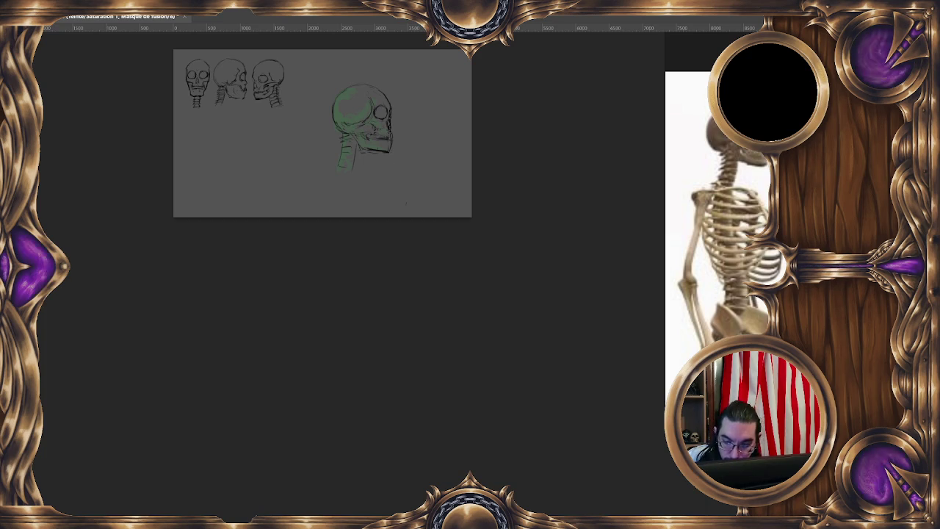
pyautogui.hotkey('ctrl', 'u')
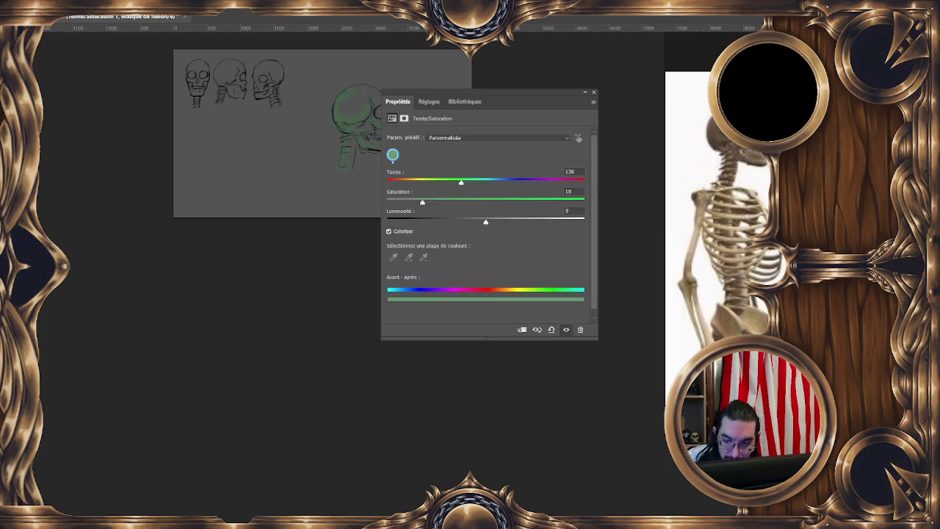
# Step: Colorize a second Hue/Saturation layer strong red, close it, then undo to hide the tint
pyautogui.click(389, 231)
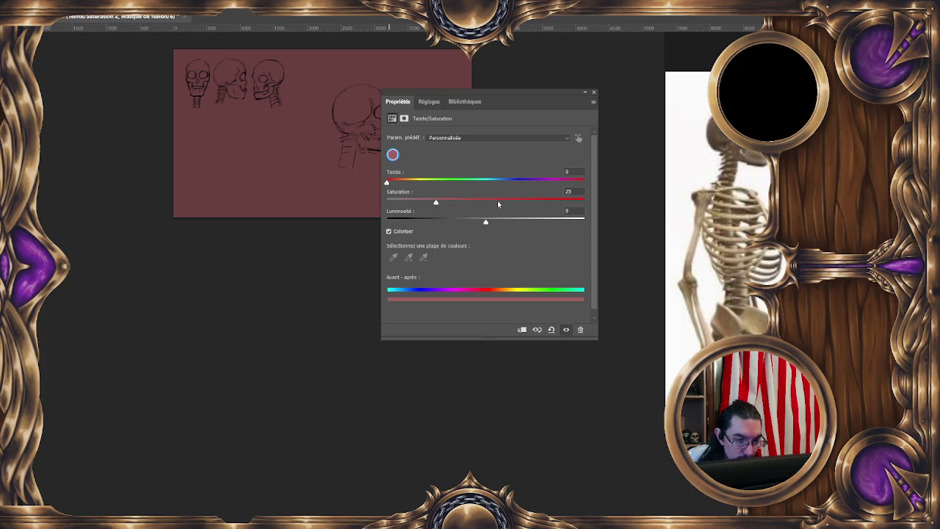
pyautogui.moveTo(525, 201); pyautogui.dragTo(541, 204)
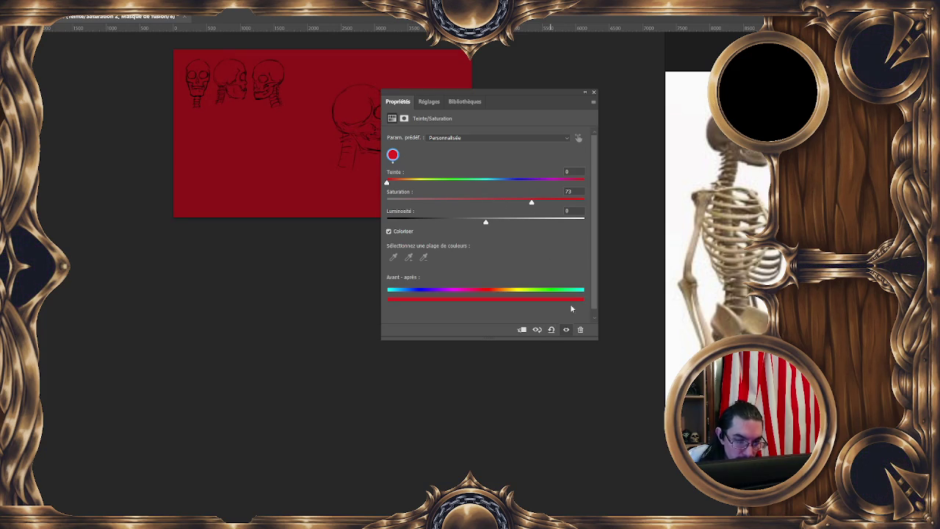
pyautogui.click(592, 94)
pyautogui.hotkey('ctrl', 'z')
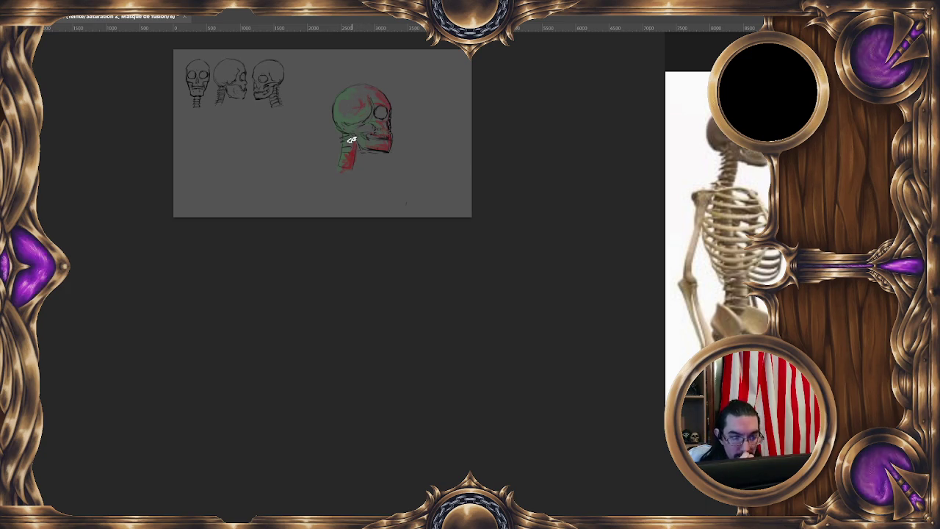
# Step: Create a new blank layer and accept a dark red foreground colour
pyautogui.hotkey('ctrl', 'shift', 'n')
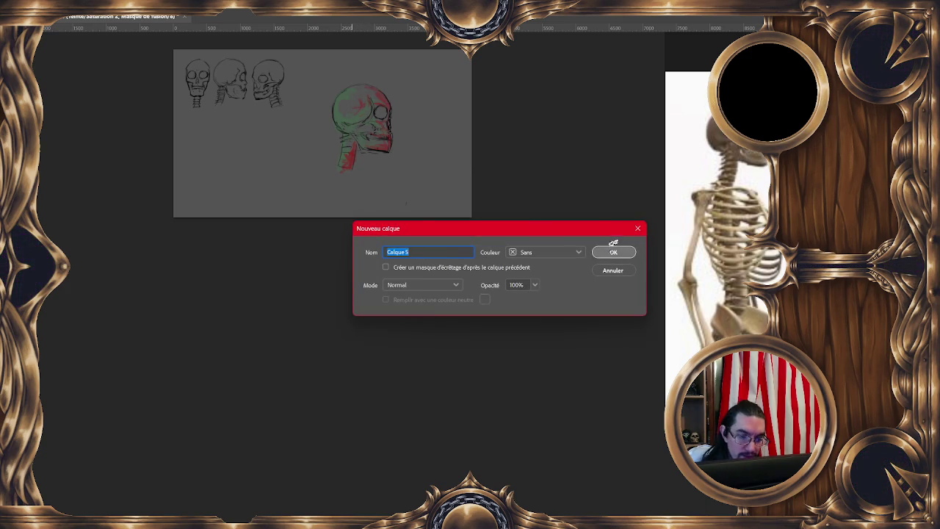
pyautogui.press('Return')
pyautogui.keyDown('alt'); pyautogui.click(351, 159); pyautogui.keyUp('alt')
pyautogui.press('F6')
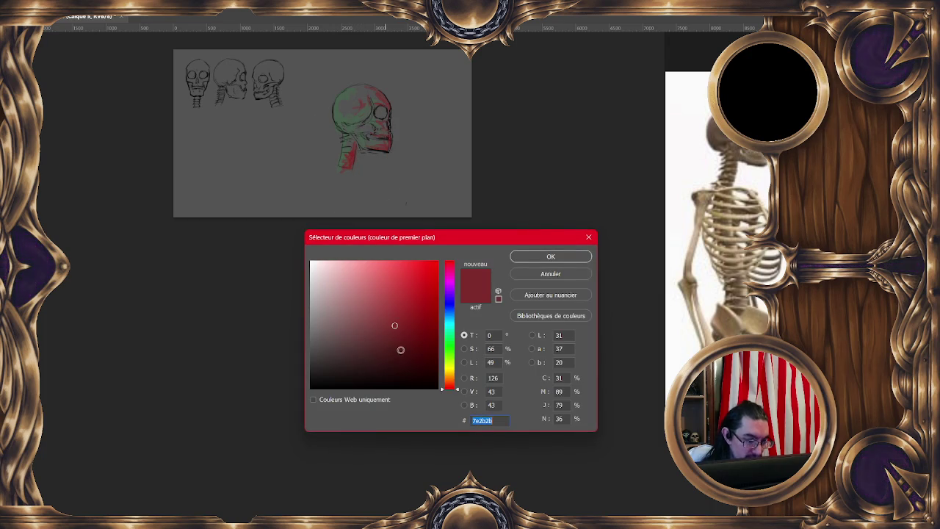
pyautogui.click(530, 257)
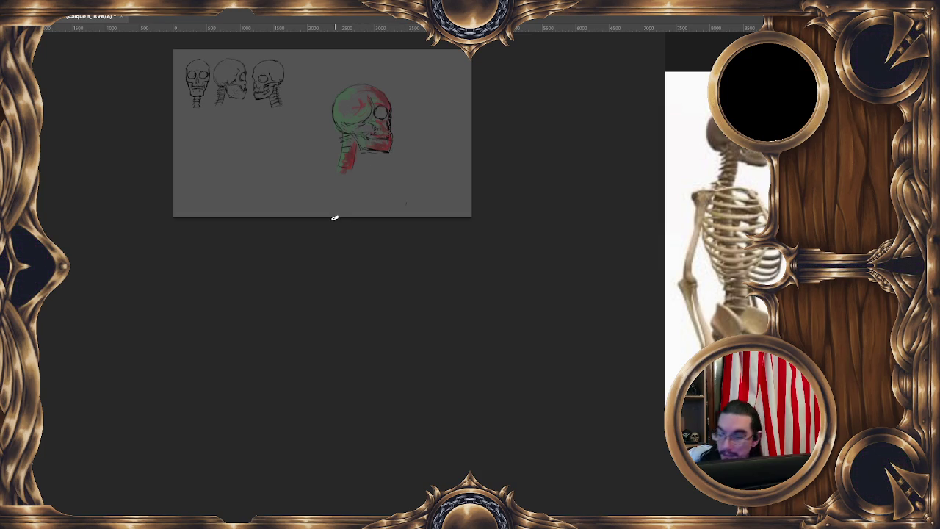
pyautogui.hotkey('ctrl', 'u')
# Step: Return to the clean line drawing and erase stray lines inside the skull's eye socket
pyautogui.press('Delete')
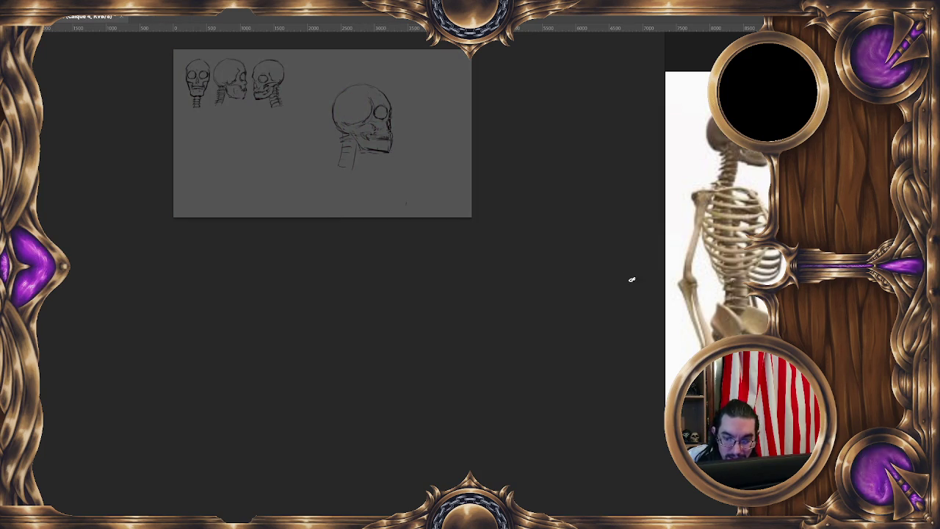
pyautogui.keyDown('alt'); pyautogui.rightClick(392, 89); pyautogui.keyUp('alt')
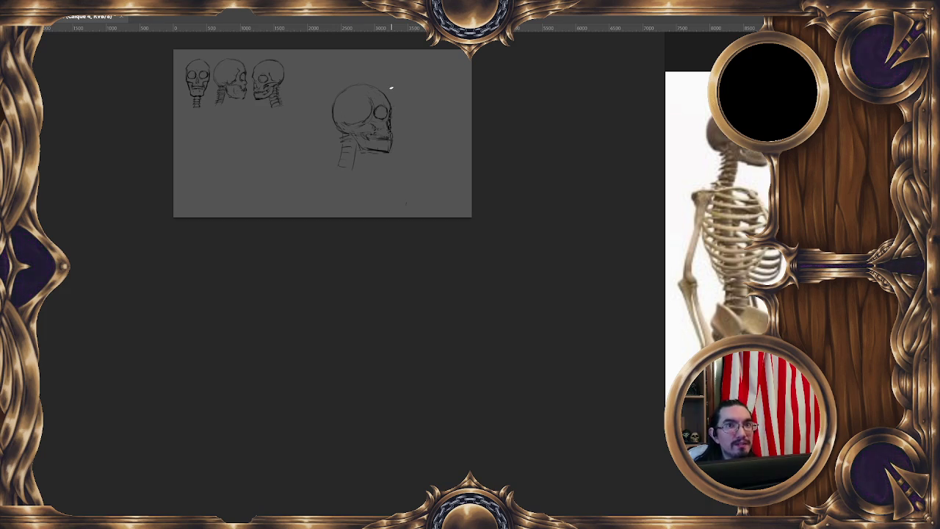
pyautogui.moveTo(399, 147); pyautogui.dragTo(431, 160)
pyautogui.scroll(1, 426, 154)
pyautogui.moveTo(416, 126); pyautogui.dragTo(407, 140)
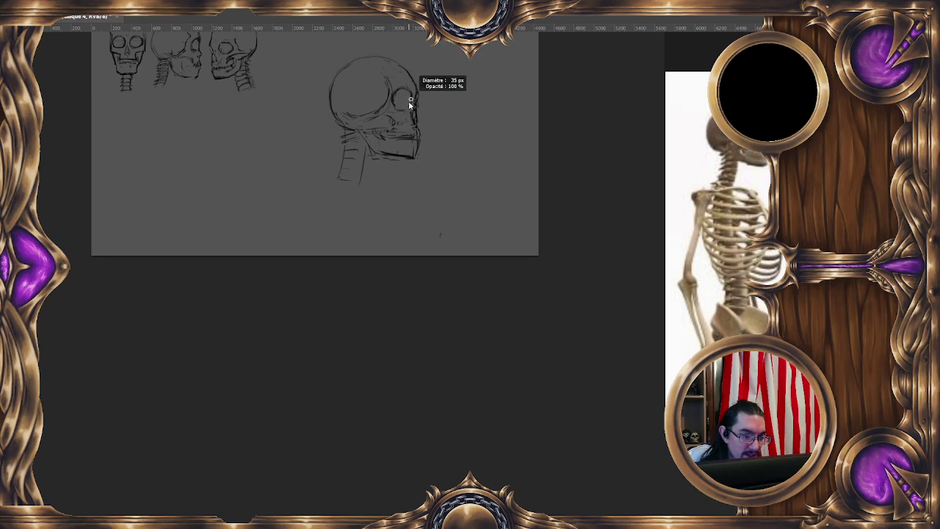
pyautogui.press('e')
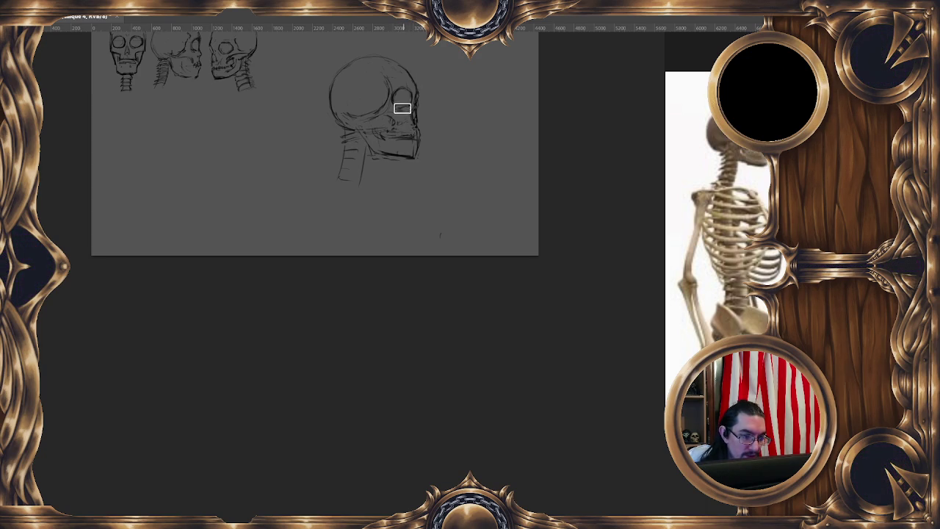
pyautogui.moveTo(406, 108); pyautogui.dragTo(394, 96)
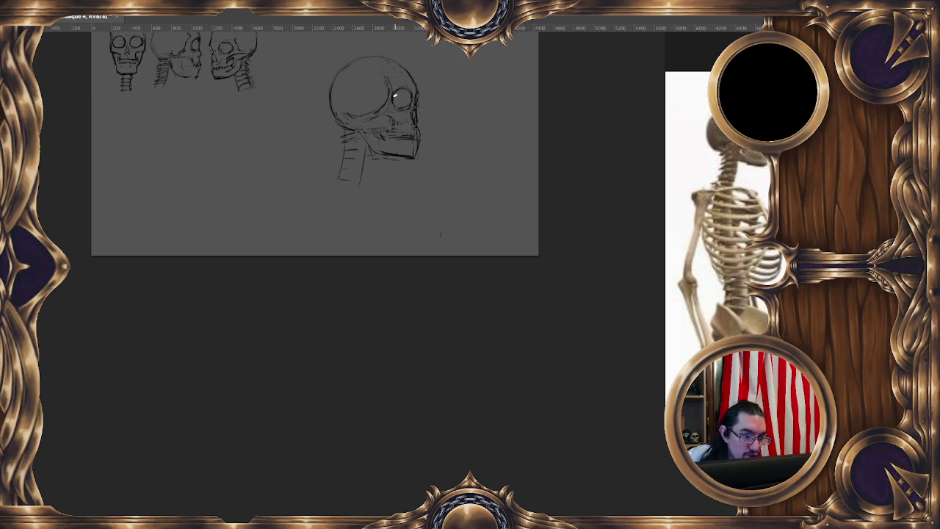
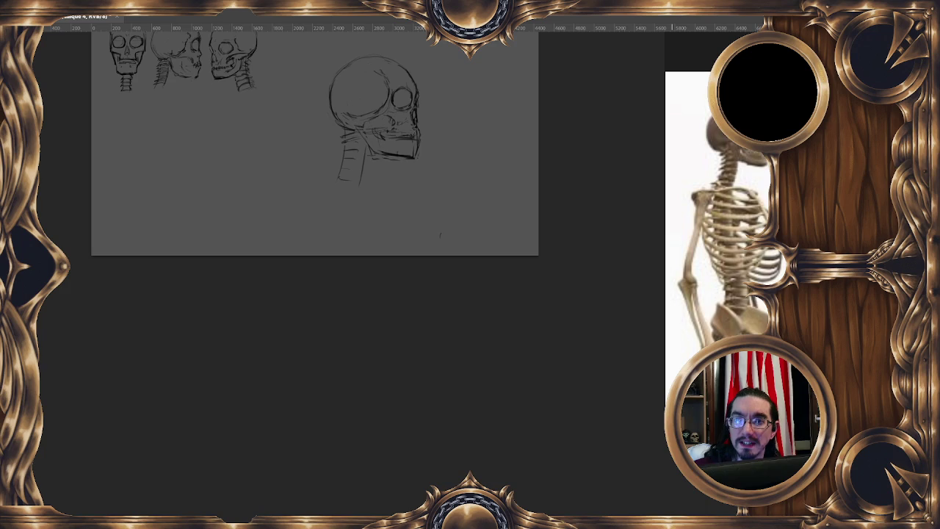
# Step: Drag the browser with the artist's Instagram profile from the right over the Photoshop canvas
pyautogui.moveTo(933, 145)
pyautogui.mouseDown()
pyautogui.moveTo(734, 145)
pyautogui.moveTo(511, 10)
pyautogui.mouseUp()
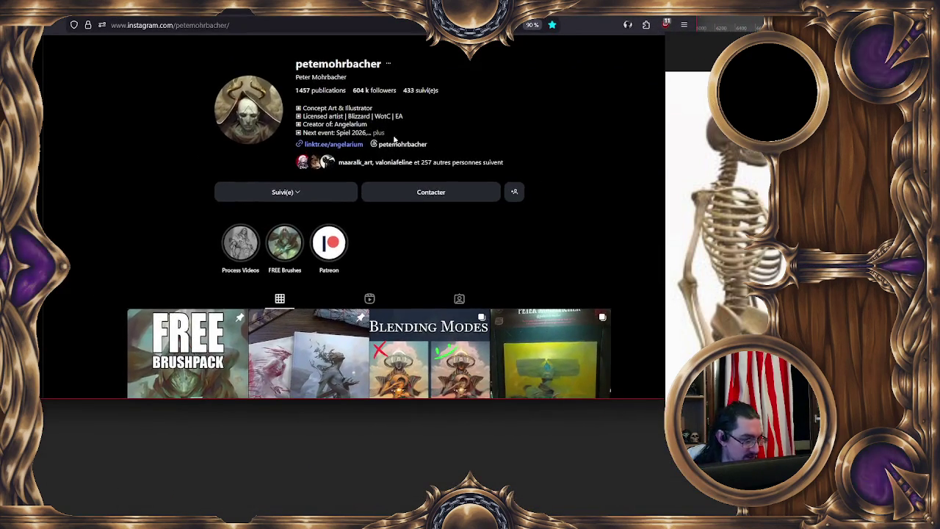
pyautogui.scroll(-3, 495, 139)
pyautogui.scroll(-1, 514, 147)
pyautogui.scroll(-1, 587, 176)
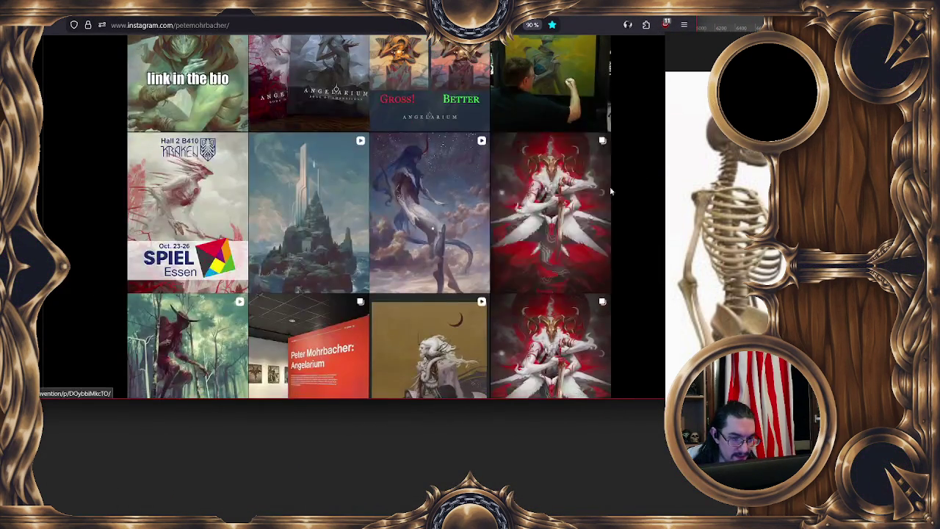
pyautogui.click(548, 220)
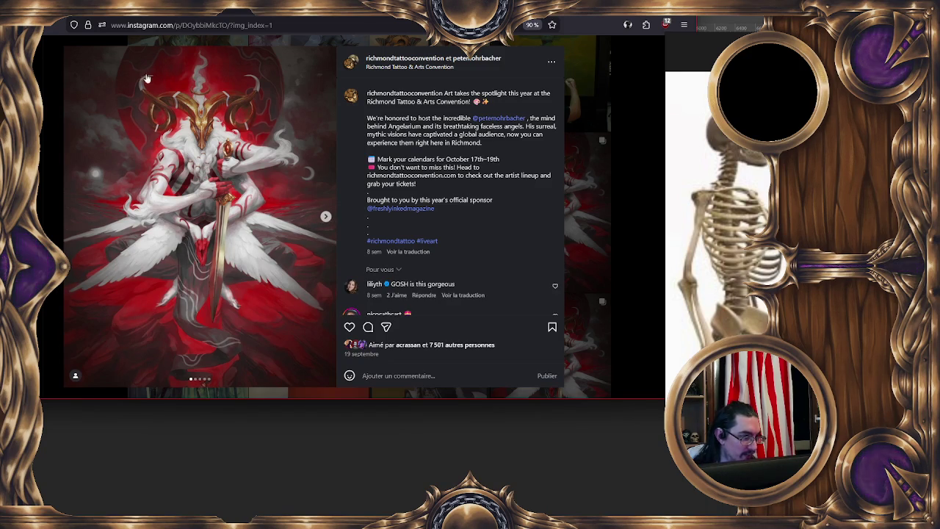
pyautogui.click(620, 84)
pyautogui.scroll(-3, 412, 185)
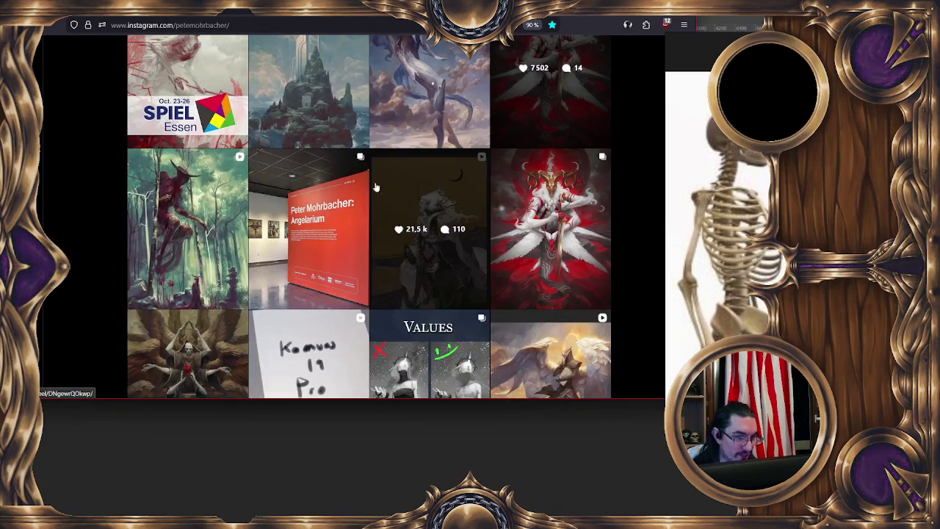
pyautogui.click(168, 56)
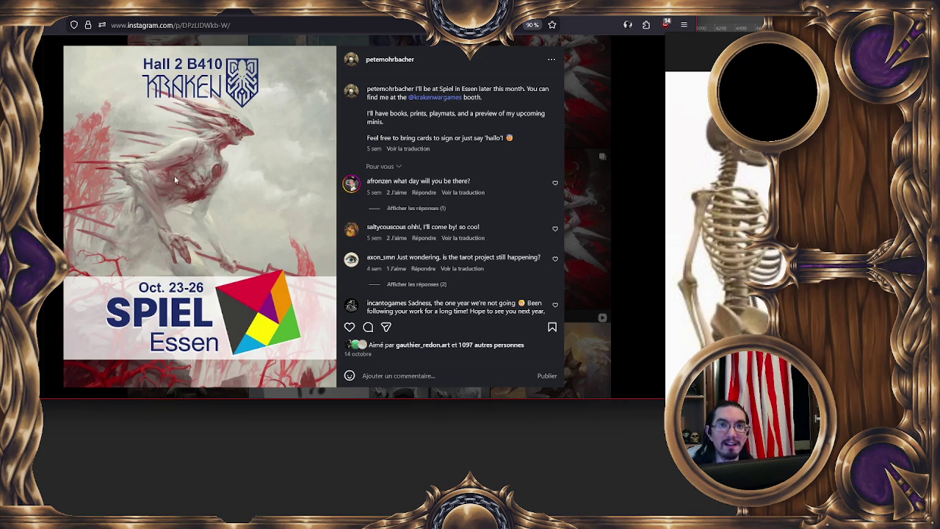
pyautogui.click(375, 37)
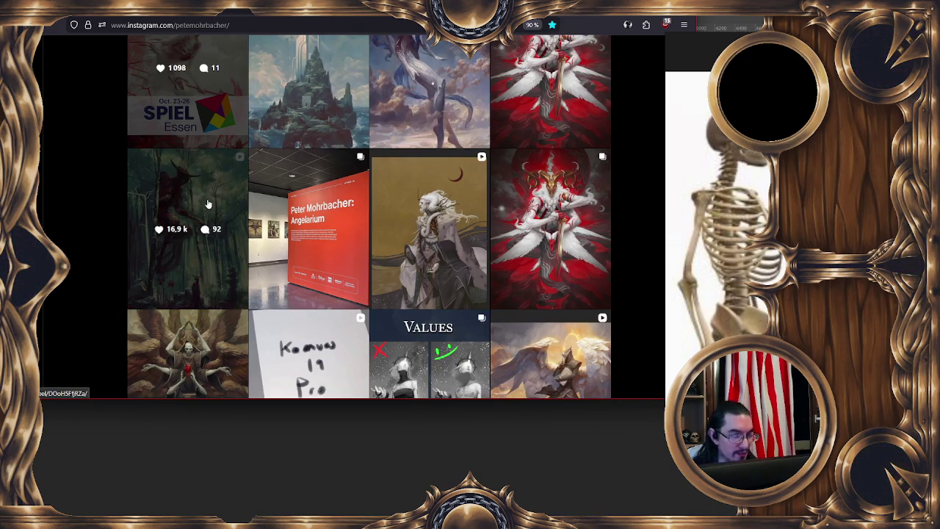
pyautogui.scroll(-2, 208, 206)
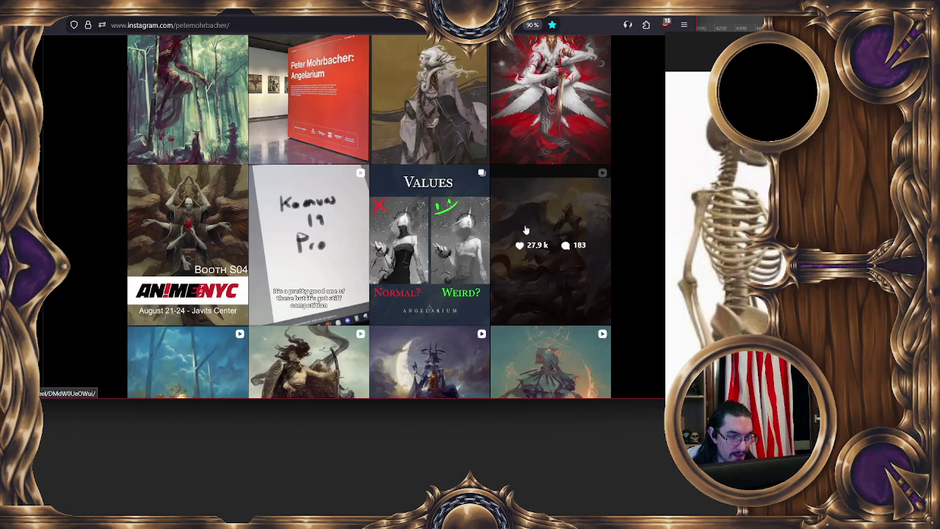
pyautogui.scroll(-2, 287, 220)
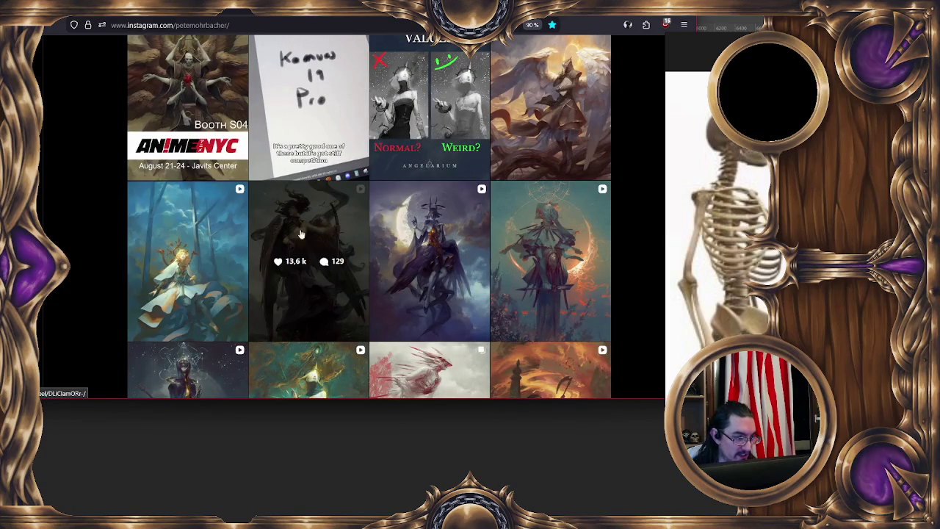
pyautogui.click(222, 220)
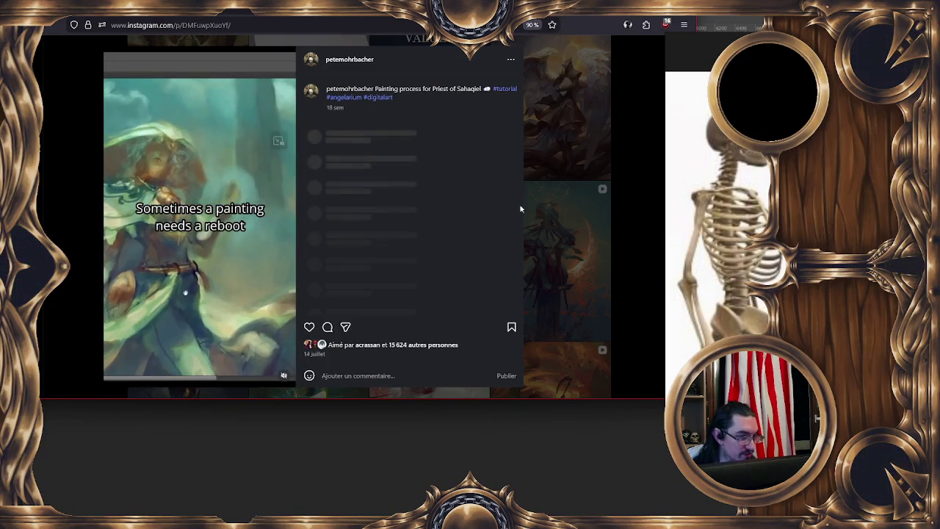
pyautogui.click(573, 213)
pyautogui.scroll(-2, 607, 218)
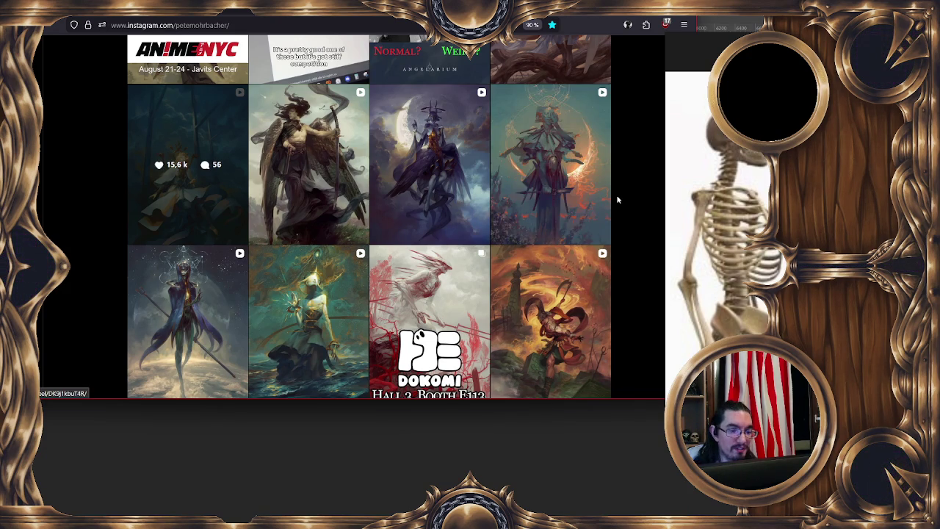
# Step: Scroll the artist's Instagram grid, open the pencil sketch video post, then close it
pyautogui.scroll(-2, 616, 195)
pyautogui.scroll(-2, 616, 199)
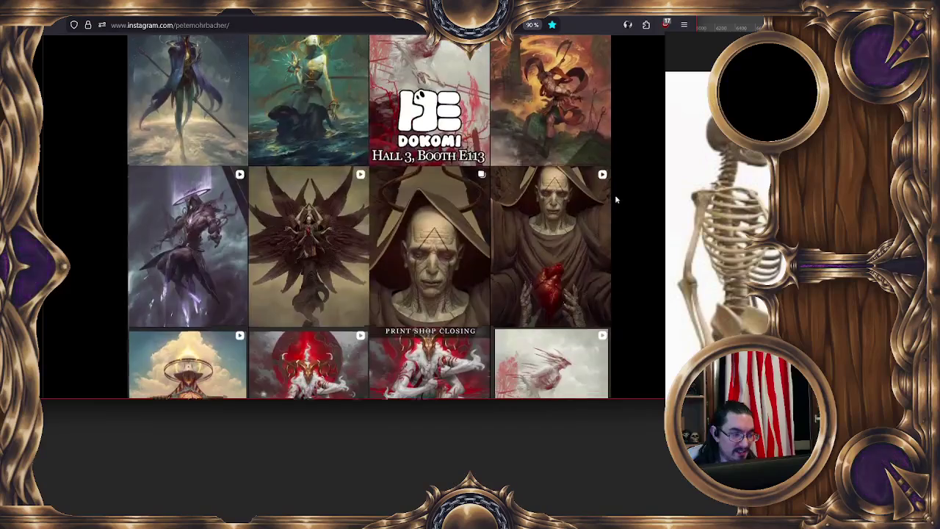
pyautogui.scroll(-2, 615, 194)
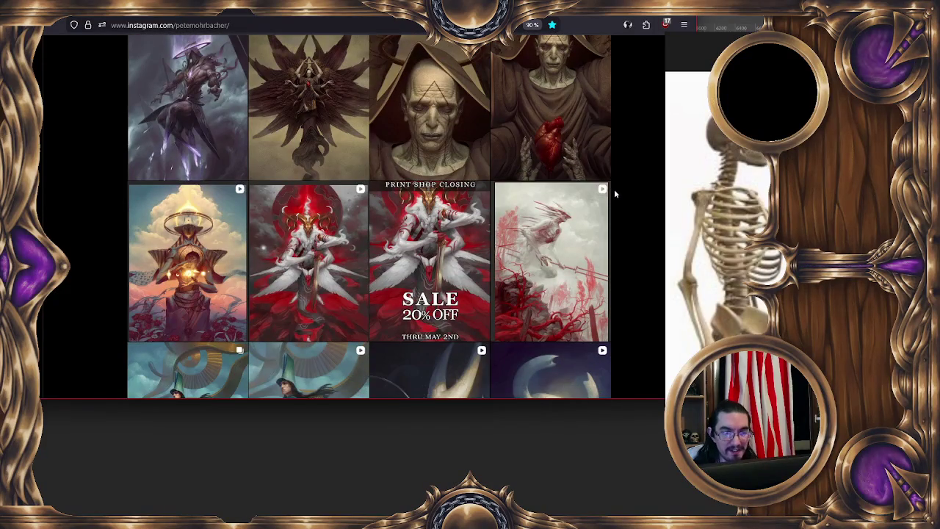
pyautogui.scroll(-2, 614, 189)
pyautogui.scroll(-2, 615, 194)
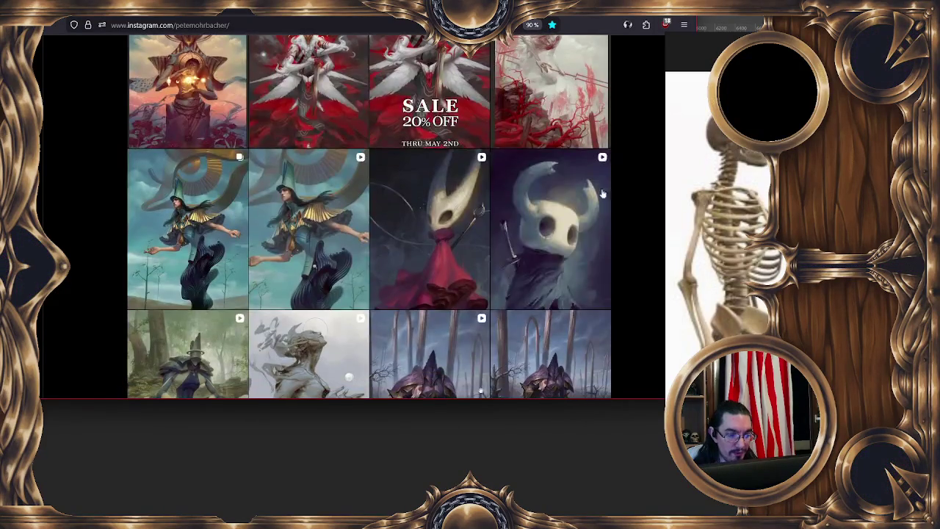
pyautogui.scroll(-1, 596, 199)
pyautogui.scroll(-2, 596, 199)
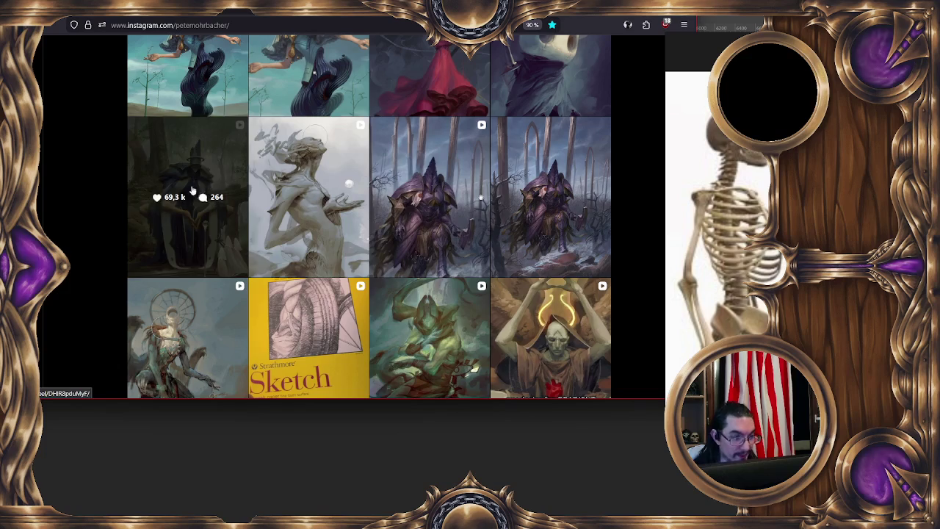
pyautogui.scroll(-3, 96, 198)
pyautogui.scroll(-3, 93, 194)
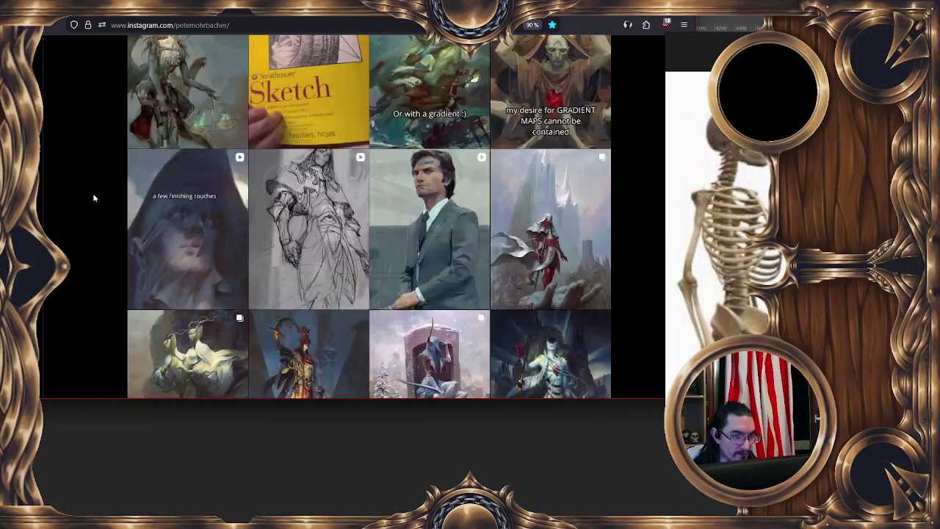
pyautogui.scroll(1, 93, 197)
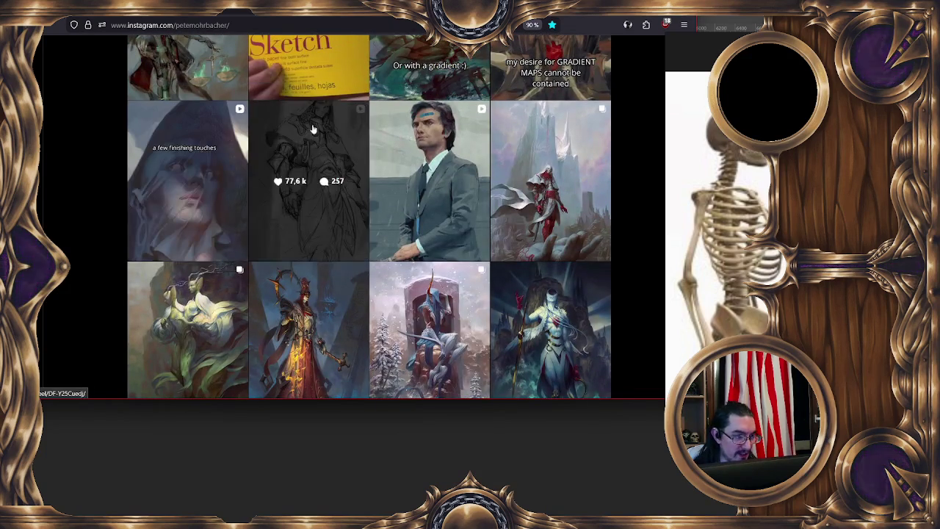
pyautogui.click(308, 177)
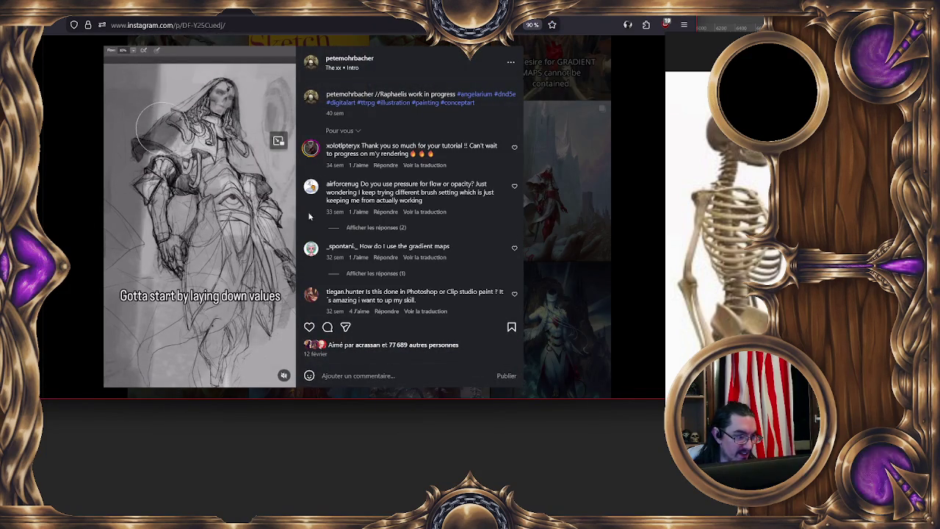
pyautogui.click(543, 87)
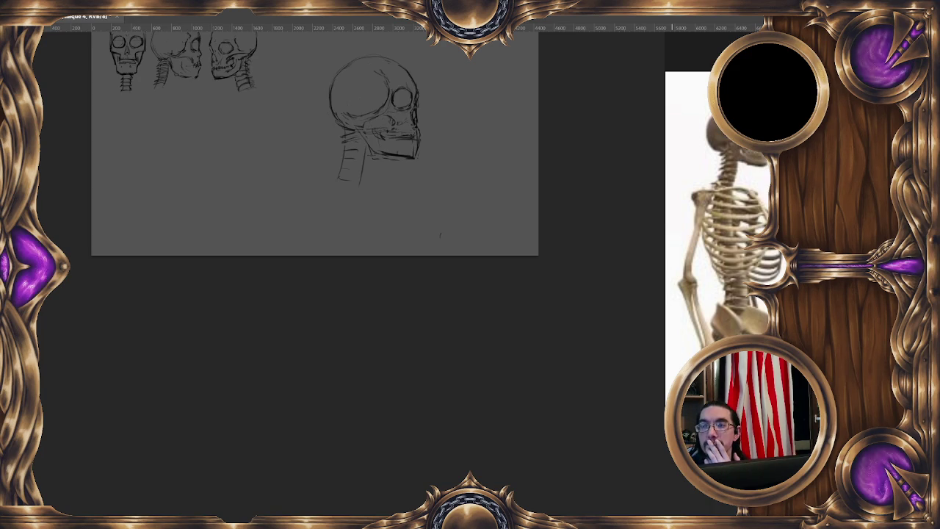
# Step: Switch to the artist's YouTube channel window and move it up on screen
pyautogui.hotkey('alt', 'Tab')
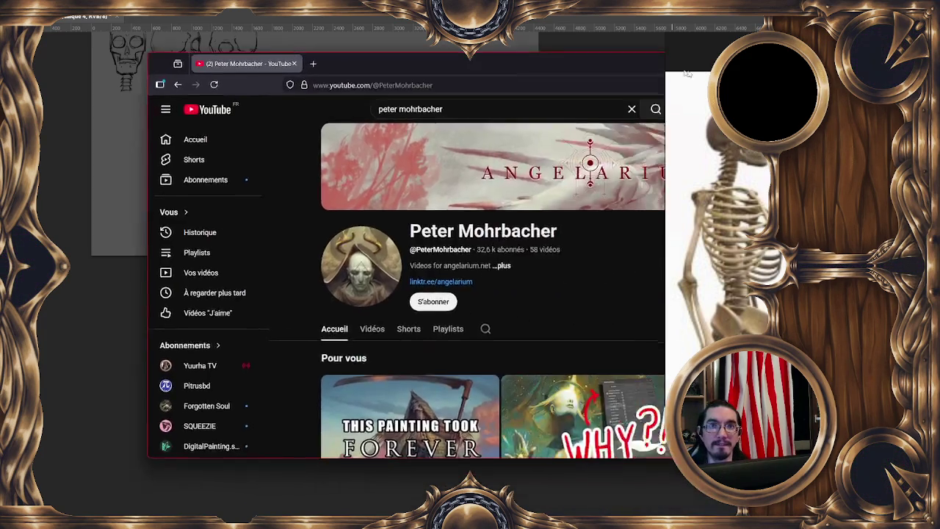
pyautogui.moveTo(569, 50); pyautogui.dragTo(568, 31)
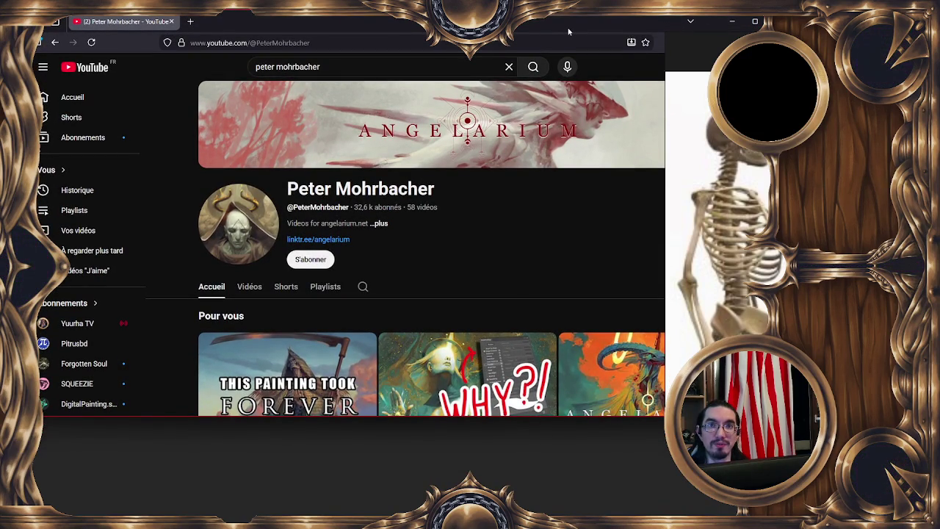
pyautogui.moveTo(568, 32); pyautogui.dragTo(572, 24)
# Step: Scroll the channel's home page and show its full Videos list
pyautogui.scroll(-1, 653, 125)
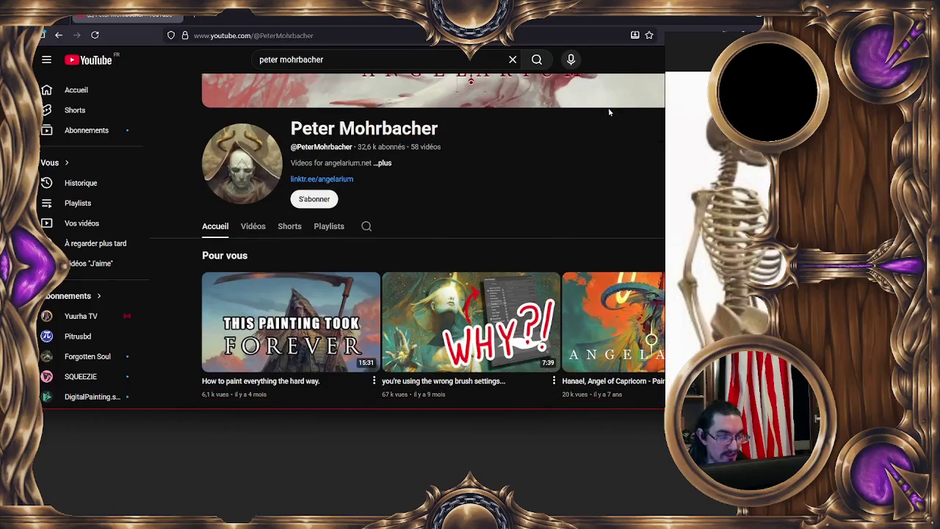
pyautogui.scroll(-2, 650, 180)
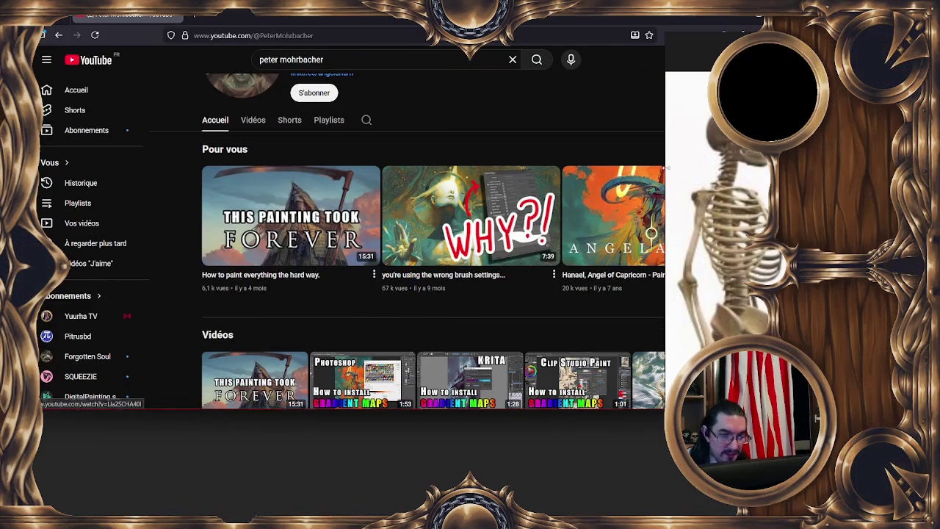
pyautogui.scroll(-3, 734, 206)
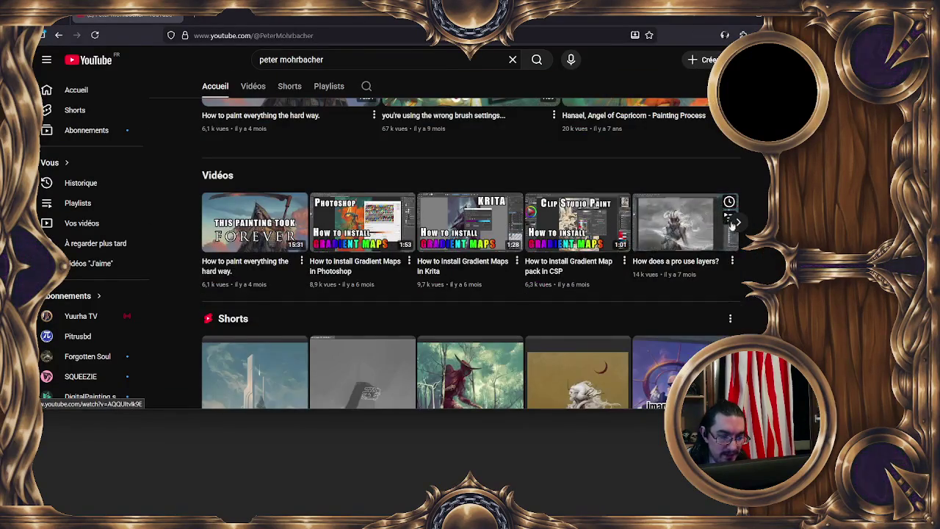
pyautogui.scroll(-1, 727, 224)
pyautogui.scroll(-3, 661, 249)
pyautogui.scroll(-1, 587, 279)
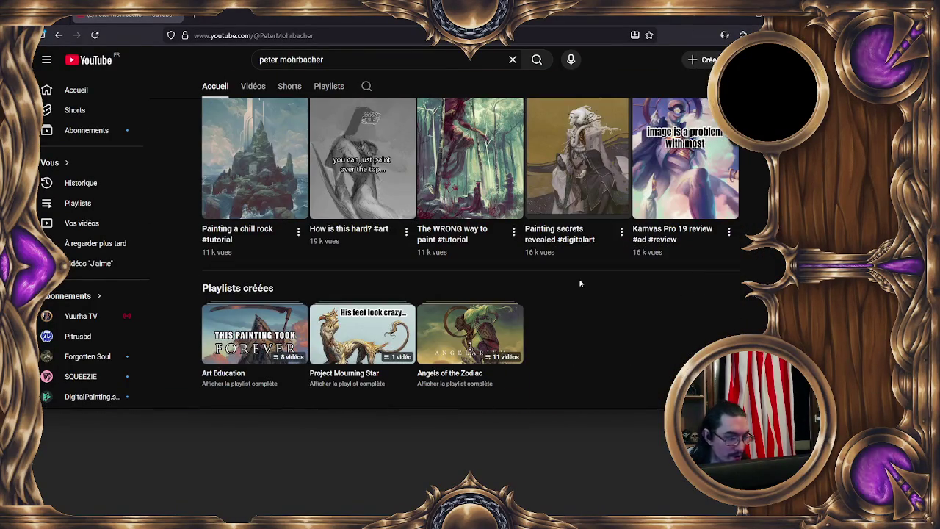
pyautogui.scroll(8, 578, 283)
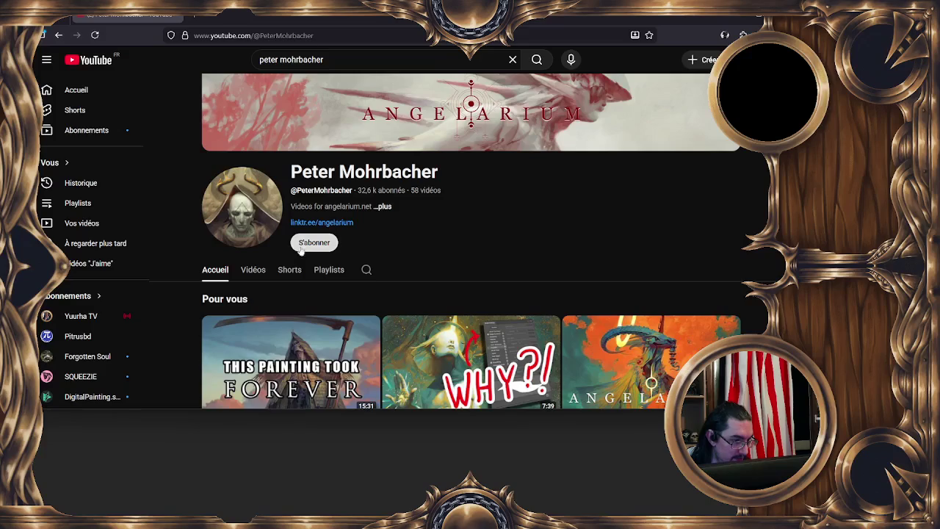
pyautogui.click(253, 269)
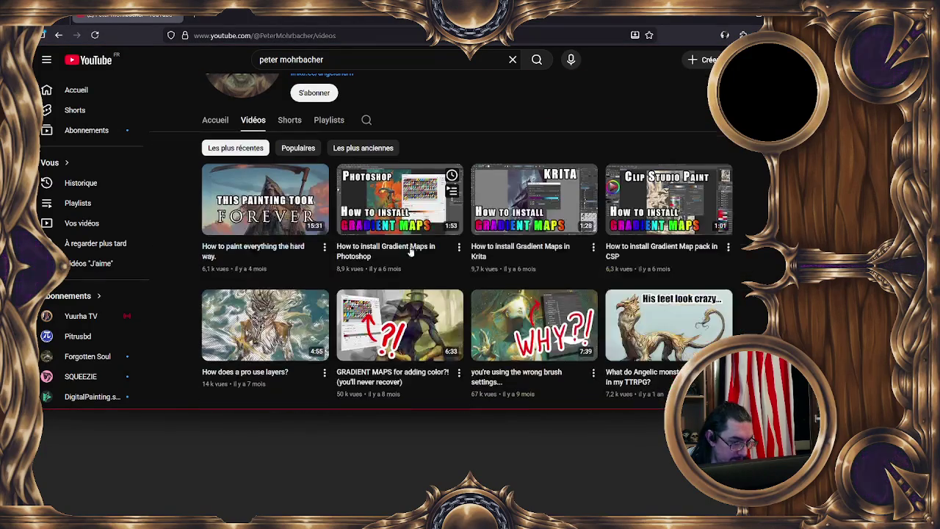
# Step: Scroll down through the channel's Angelarium painting-process videos
pyautogui.scroll(-2, 441, 264)
pyautogui.scroll(1, 466, 276)
pyautogui.scroll(-1, 467, 275)
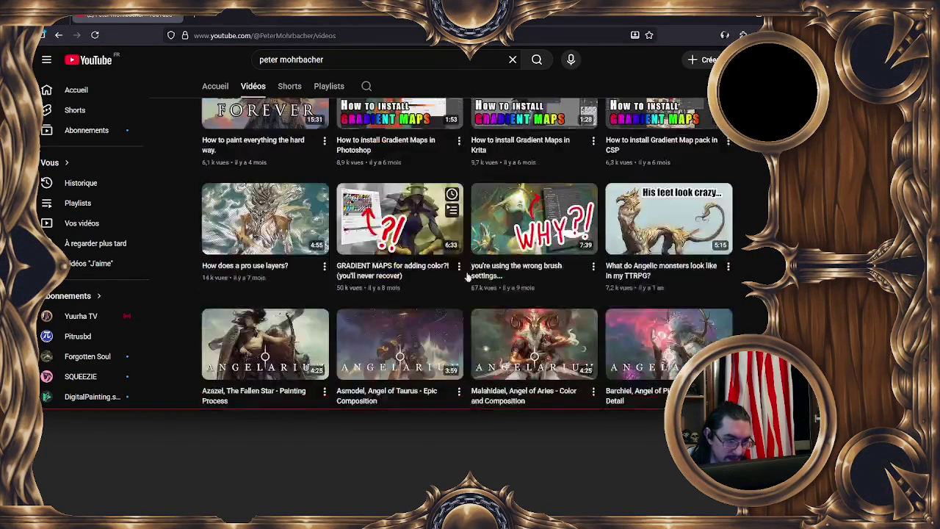
pyautogui.scroll(-1, 468, 273)
pyautogui.scroll(-1, 468, 272)
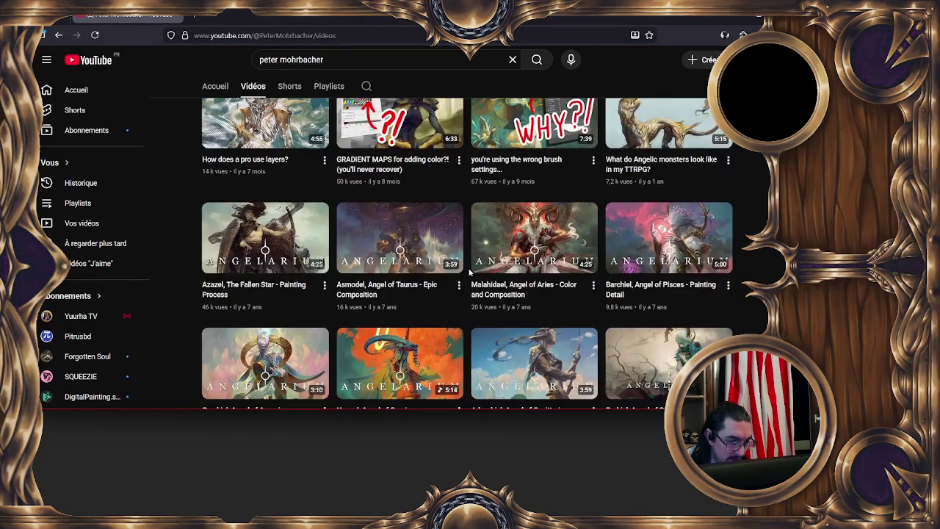
pyautogui.scroll(-2, 469, 272)
pyautogui.scroll(-2, 468, 272)
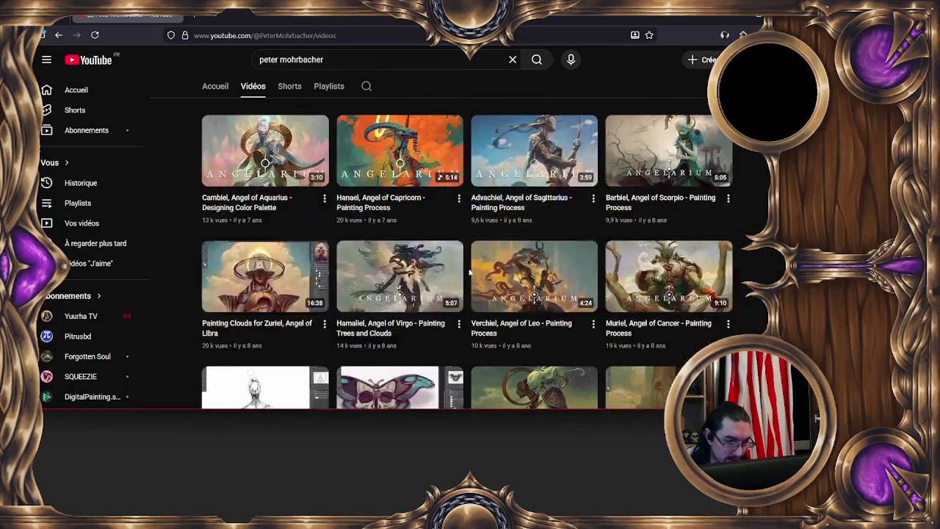
pyautogui.scroll(-2, 468, 273)
pyautogui.scroll(-1, 468, 272)
pyautogui.scroll(-2, 468, 273)
# Step: Scroll back up and play 'Hanael, Angel of Capricorn - Painting Process'
pyautogui.scroll(6, 463, 276)
pyautogui.scroll(1, 464, 276)
pyautogui.scroll(-3, 464, 276)
pyautogui.scroll(-1, 465, 273)
pyautogui.scroll(2, 467, 272)
pyautogui.scroll(1, 467, 269)
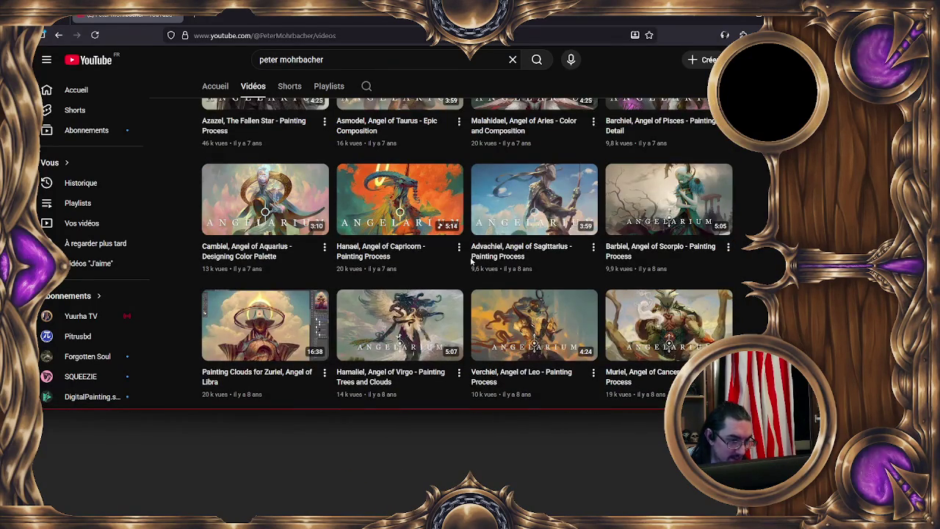
pyautogui.scroll(1, 469, 265)
pyautogui.scroll(1, 469, 261)
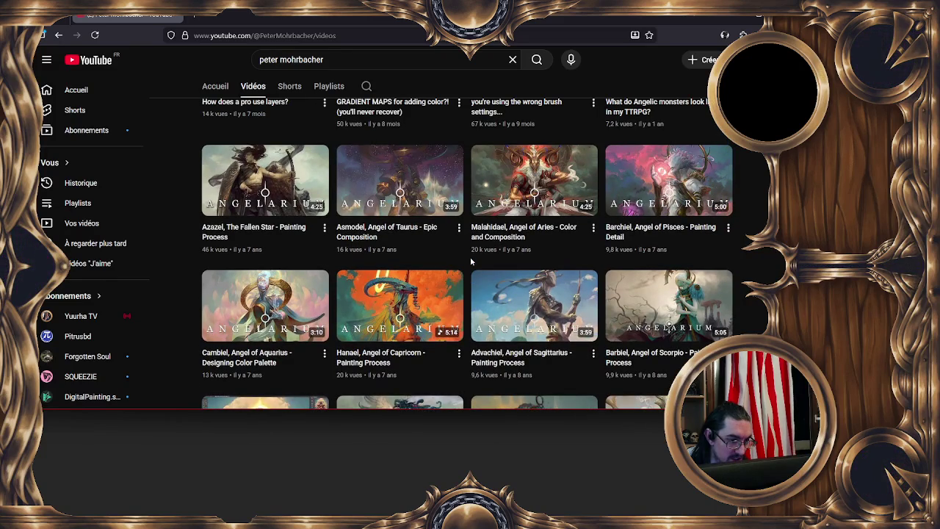
pyautogui.click(410, 294)
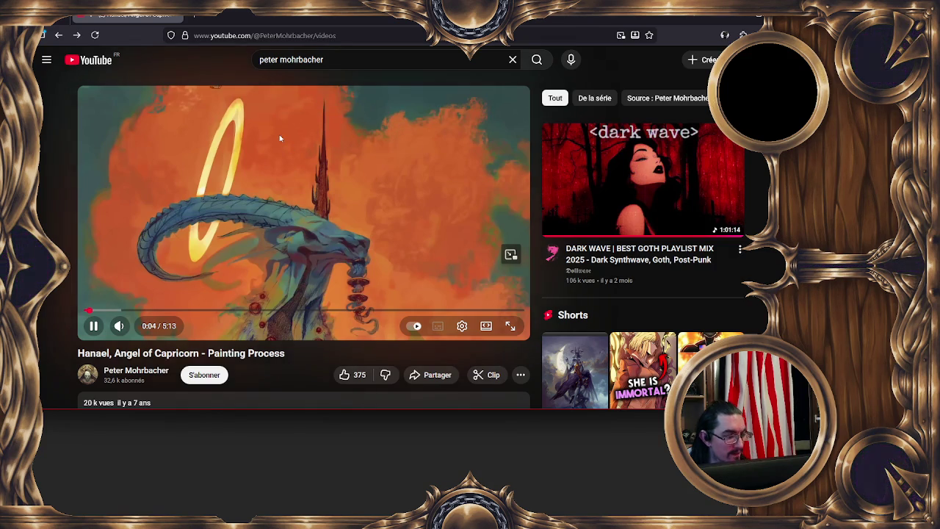
pyautogui.hotkey('alt', 'Left')
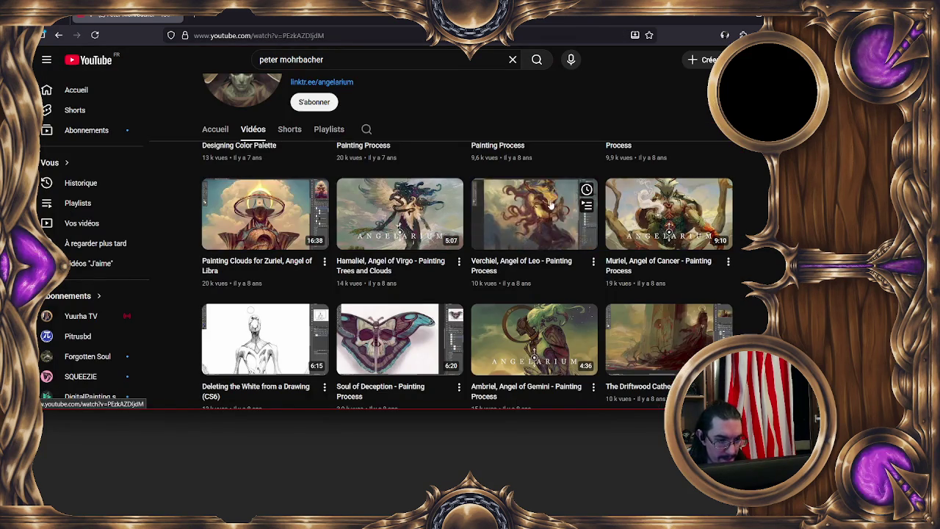
pyautogui.click(549, 204)
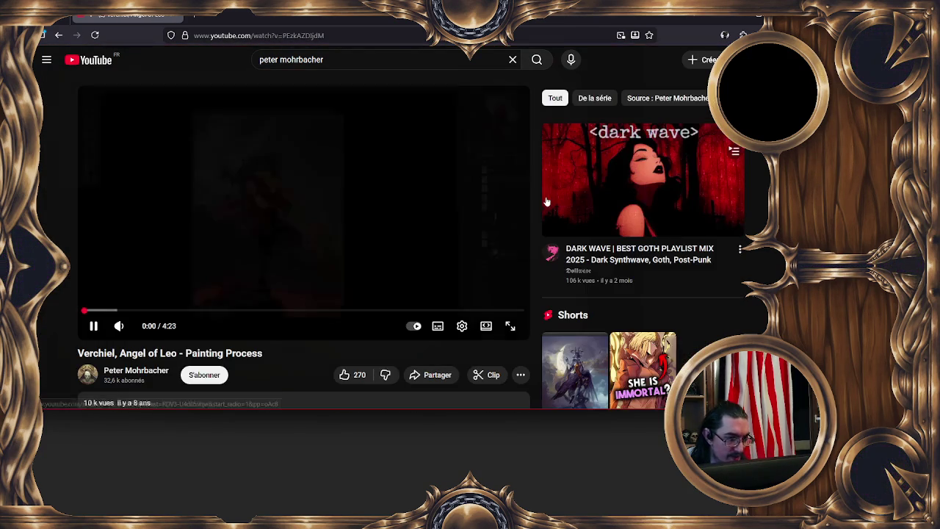
pyautogui.hotkey('alt', 'Left')
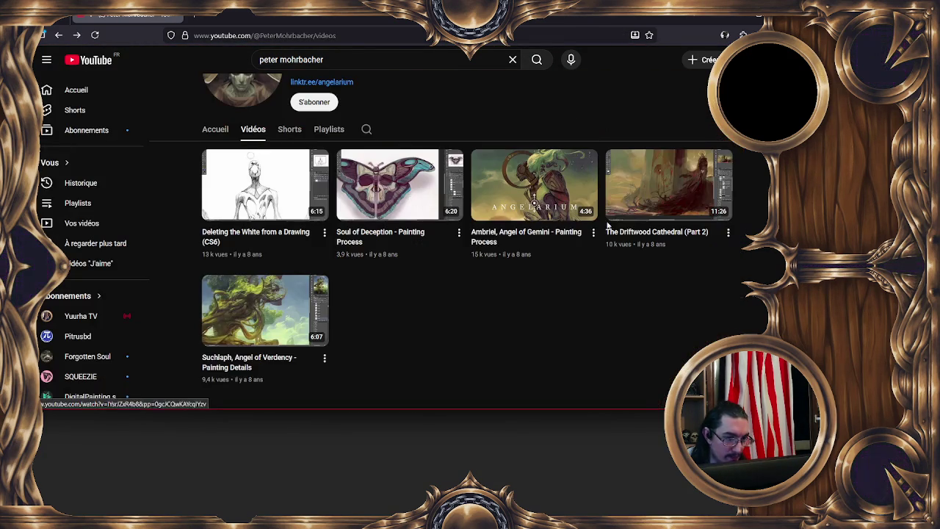
pyautogui.click(237, 182)
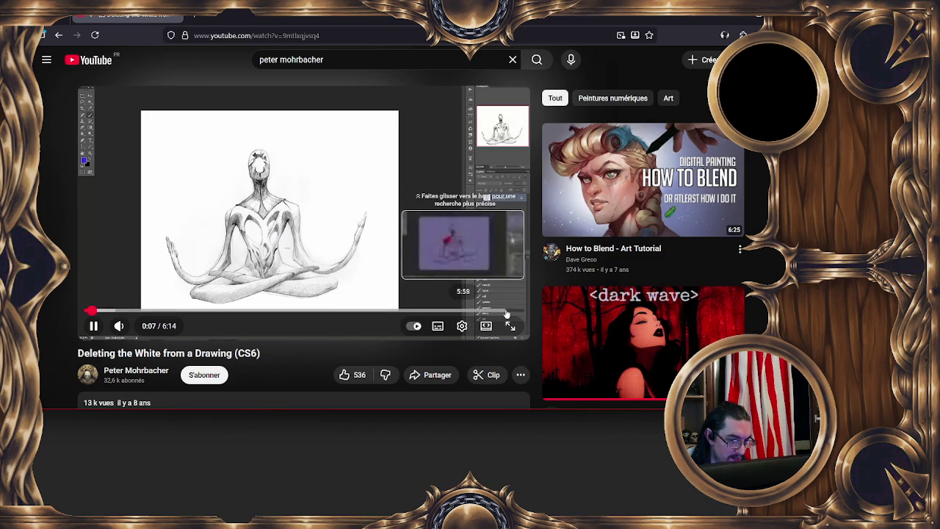
pyautogui.hotkey('alt', 'Left')
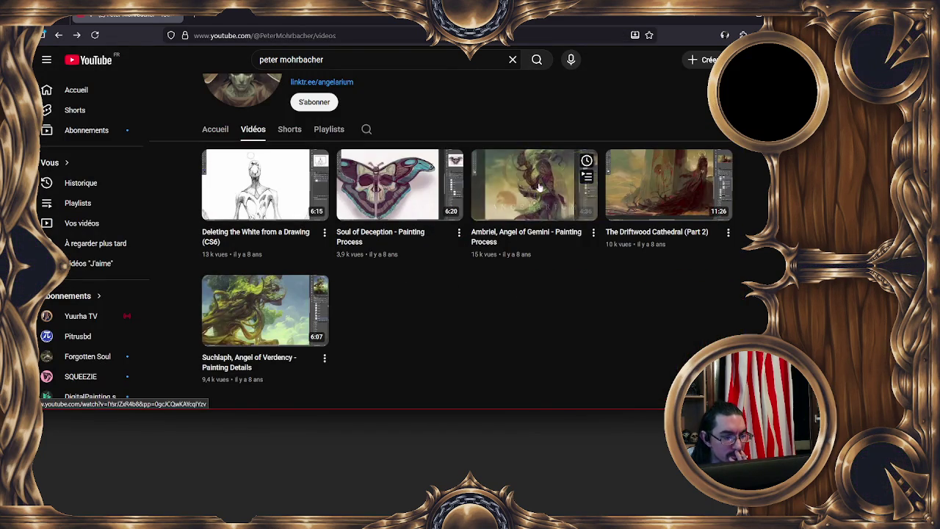
pyautogui.moveTo(265, 310)
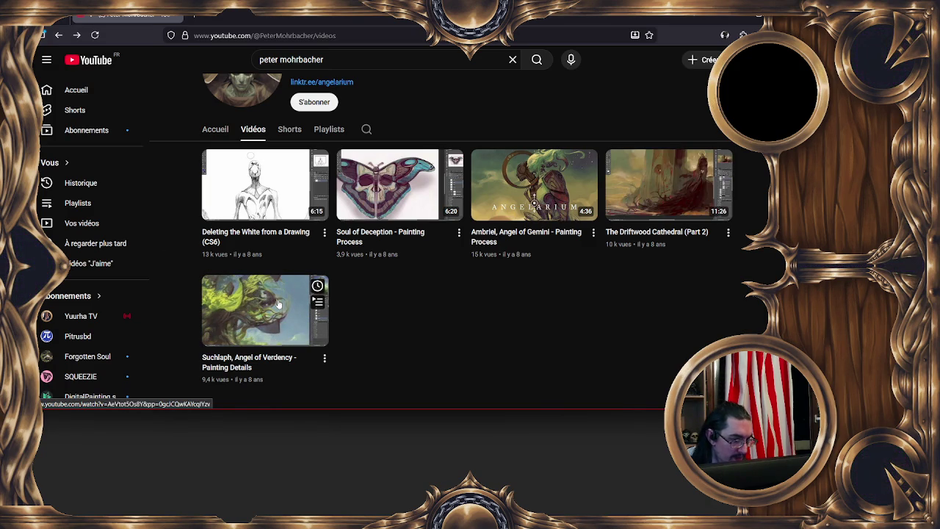
pyautogui.scroll(-5, 357, 314)
pyautogui.scroll(2, 357, 318)
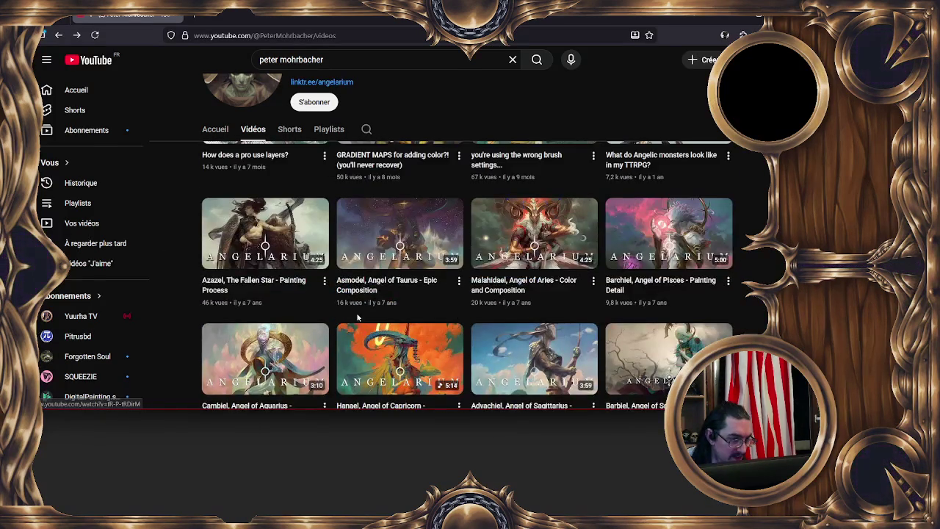
pyautogui.scroll(3, 358, 317)
pyautogui.scroll(2, 337, 316)
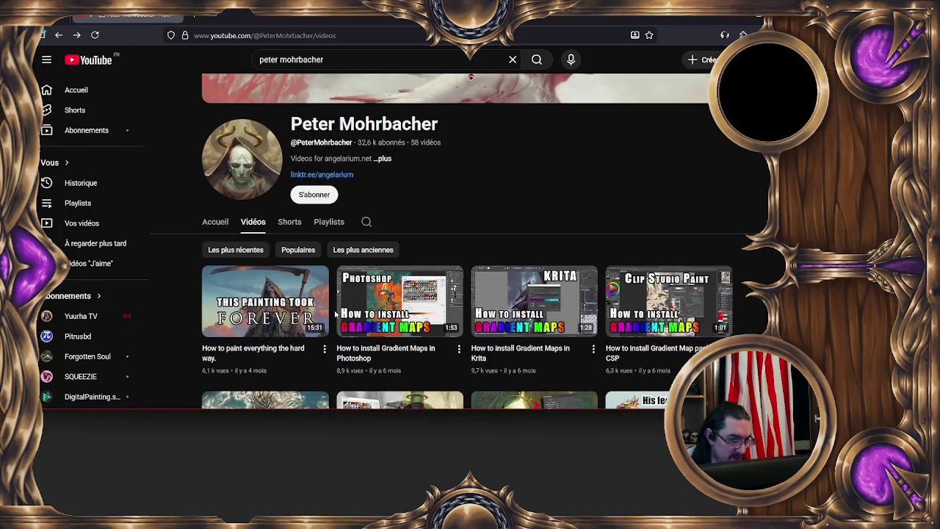
pyautogui.scroll(-2, 335, 314)
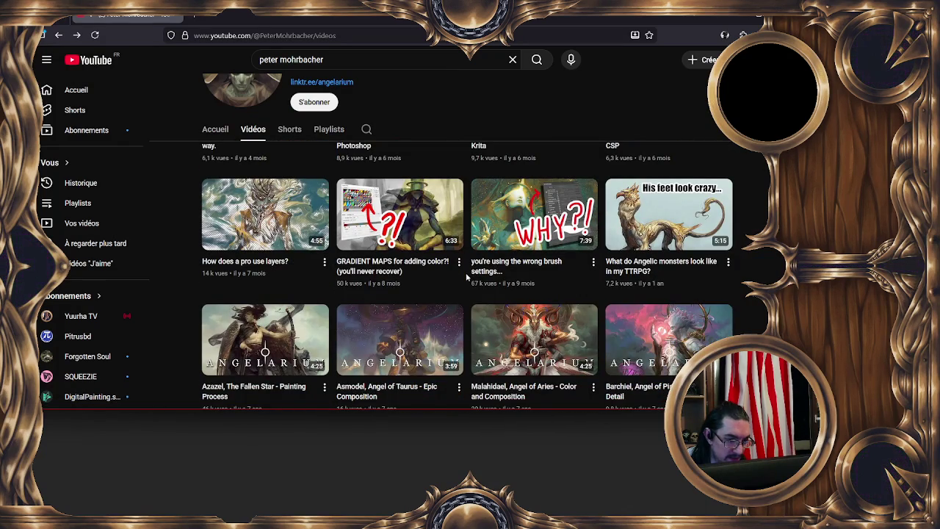
pyautogui.scroll(2, 465, 276)
pyautogui.scroll(2, 464, 276)
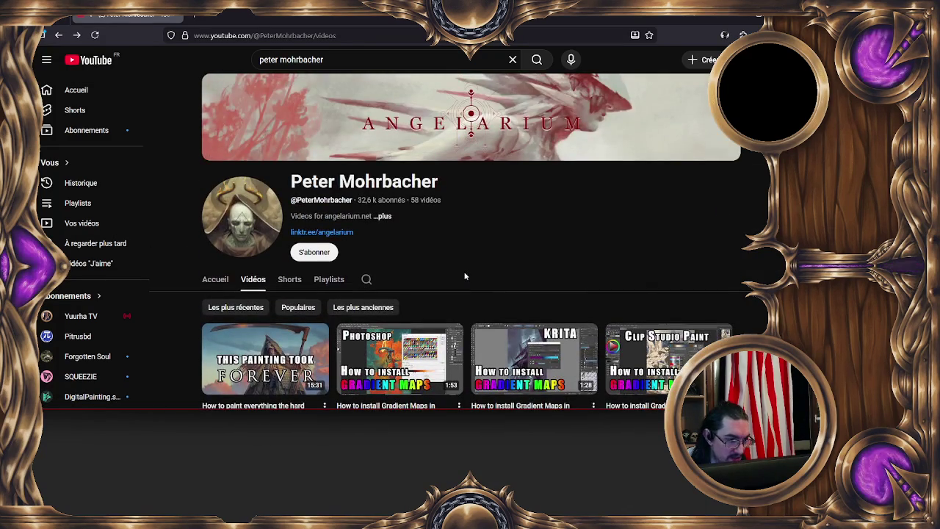
pyautogui.scroll(-1, 465, 276)
pyautogui.hotkey('alt', 'Tab')
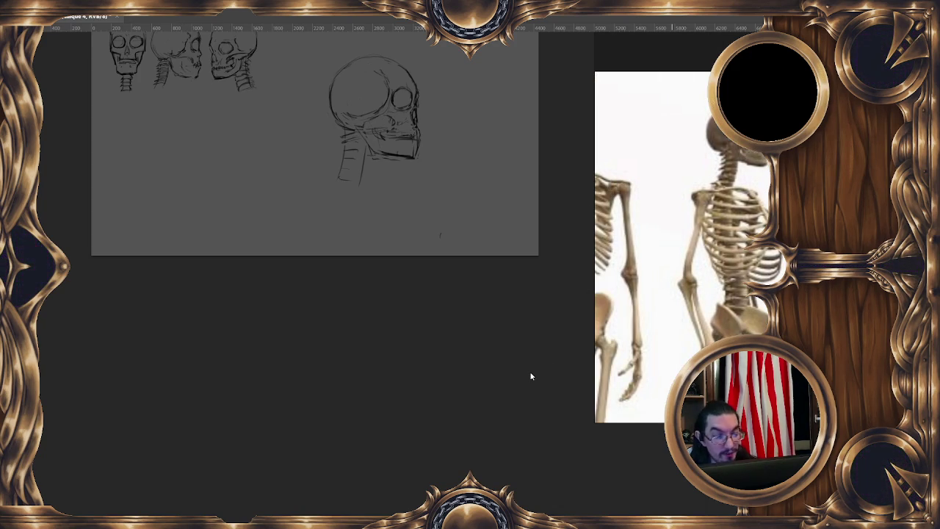
# Step: Recentre the skull sketches, enlarge the brush, and open the Fichier menu
pyautogui.moveTo(419, 197); pyautogui.dragTo(392, 202)
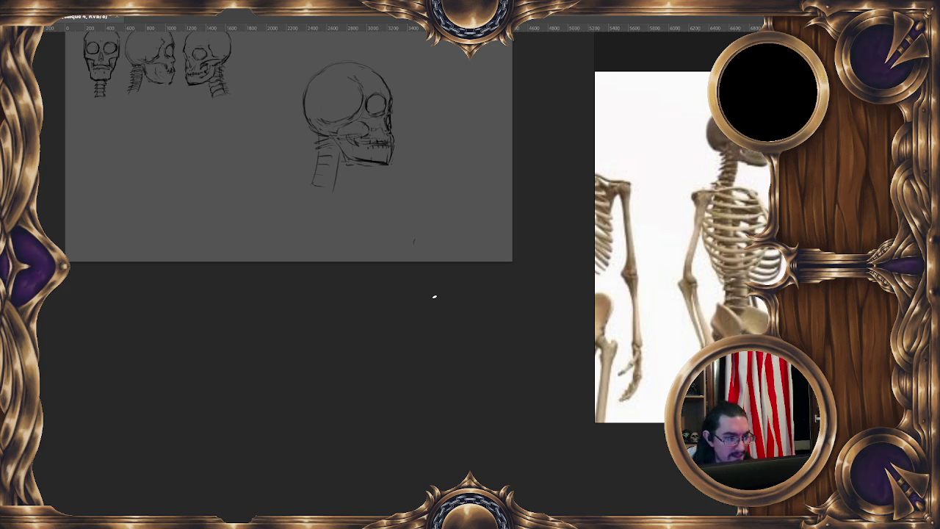
pyautogui.moveTo(349, 116); pyautogui.dragTo(349, 112)
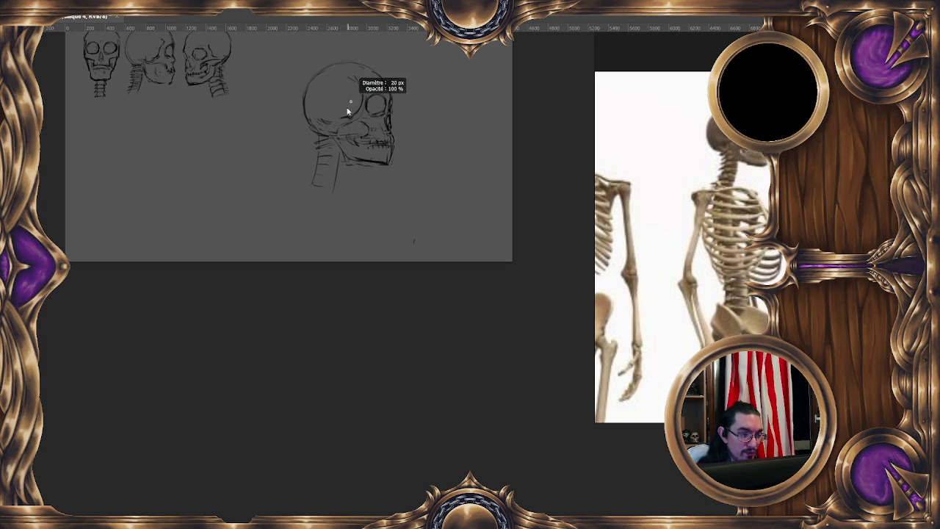
pyautogui.moveTo(344, 114); pyautogui.dragTo(349, 116)
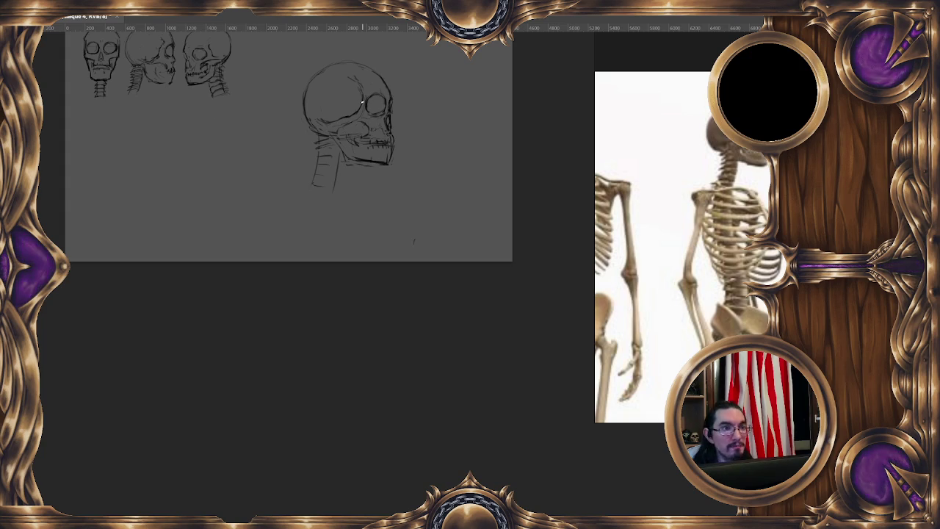
pyautogui.click(38, 9)
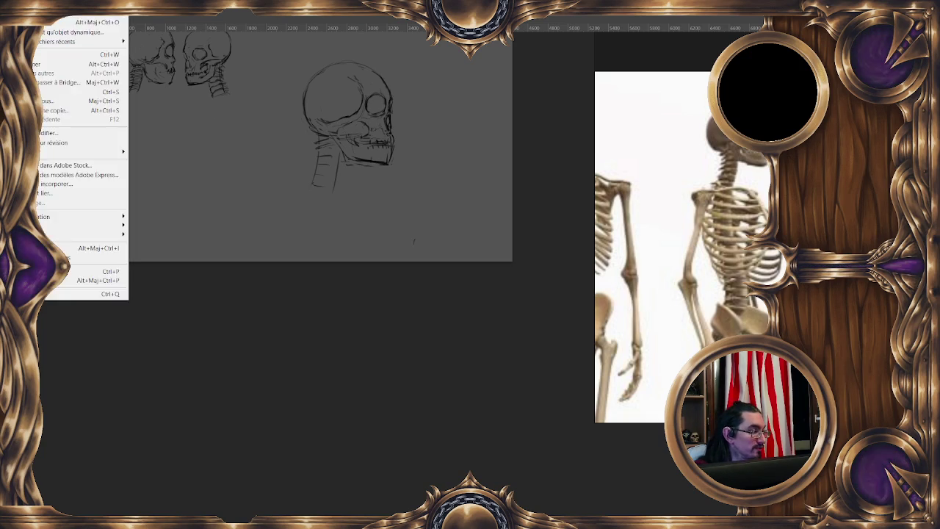
# Step: Open test 08.psd through Fichier > Ouvrir
pyautogui.click(55, 27)
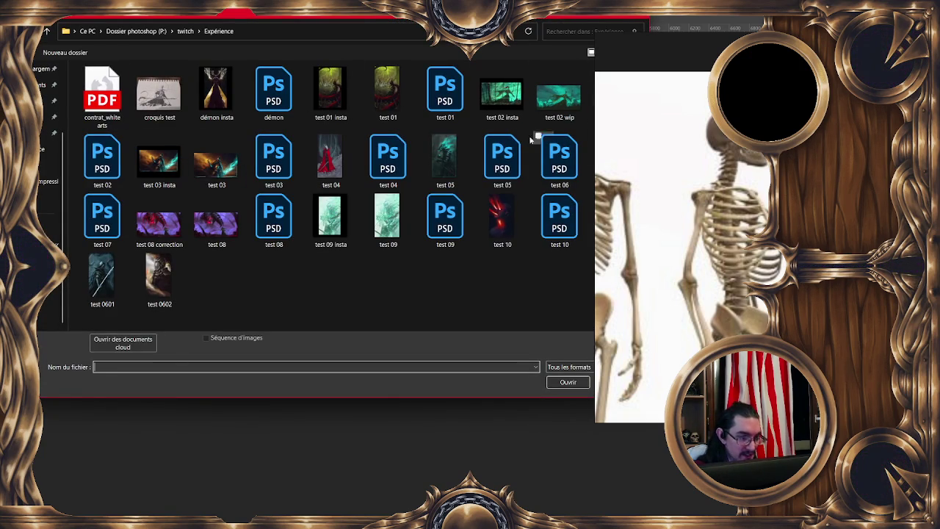
pyautogui.doubleClick(277, 224)
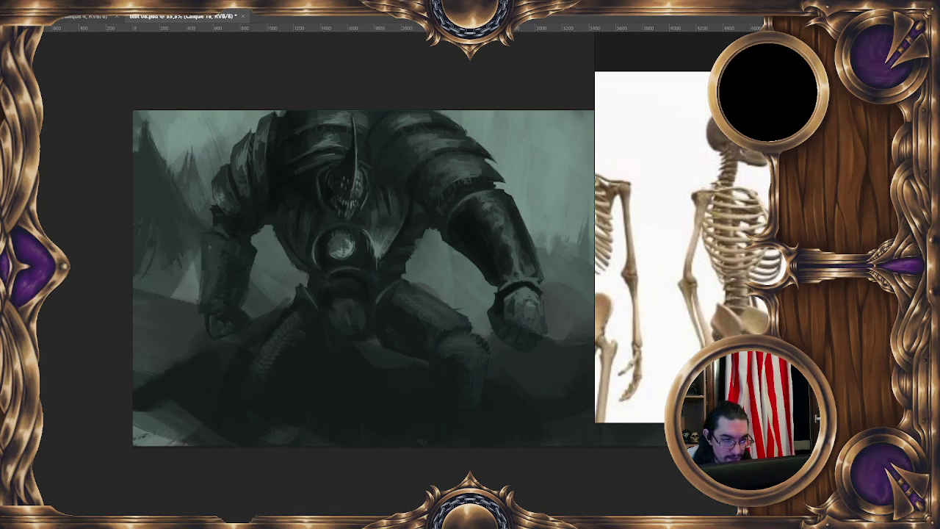
# Step: Zoom out to the whole painting and compare its original and purple-shifted colours
pyautogui.hotkey('ctrl', '-')
pyautogui.moveTo(501, 340); pyautogui.dragTo(432, 319)
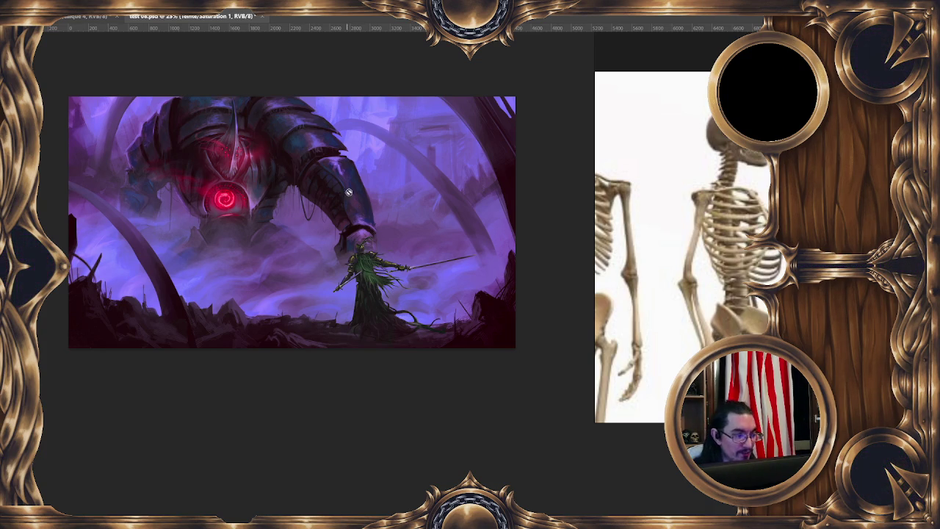
pyautogui.moveTo(303, 162); pyautogui.dragTo(311, 181)
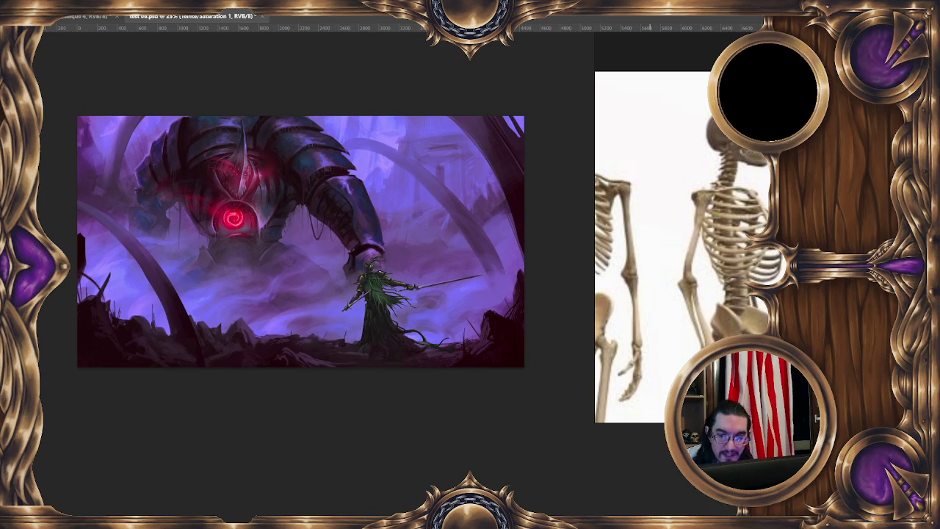
pyautogui.hotkey('ctrl', 'z')
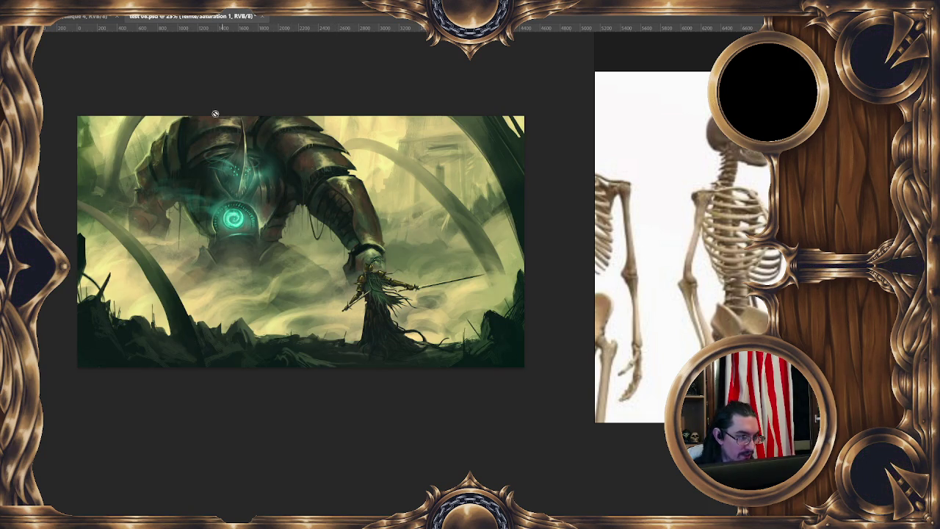
pyautogui.hotkey('ctrl', 'z')
pyautogui.hotkey('ctrl', 'z')
# Step: Zoom in on the armoured giant's arm, toggle the purple hue shift, then zoom back out
pyautogui.hotkey('ctrl', '+')
pyautogui.hotkey('ctrl', '+')
pyautogui.scroll(1, 422, 255)
pyautogui.scroll(1, 430, 252)
pyautogui.scroll(1, 439, 247)
pyautogui.scroll(2, 448, 242)
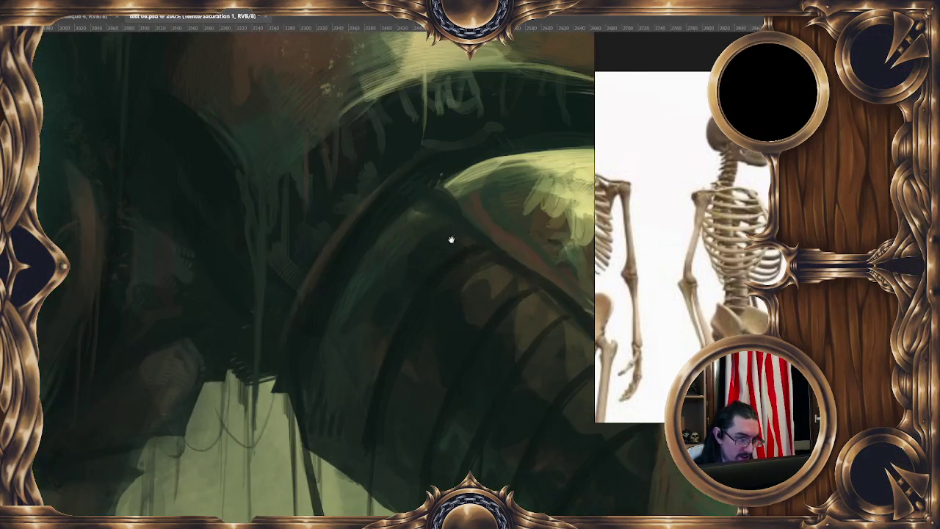
pyautogui.moveTo(453, 240); pyautogui.dragTo(457, 380)
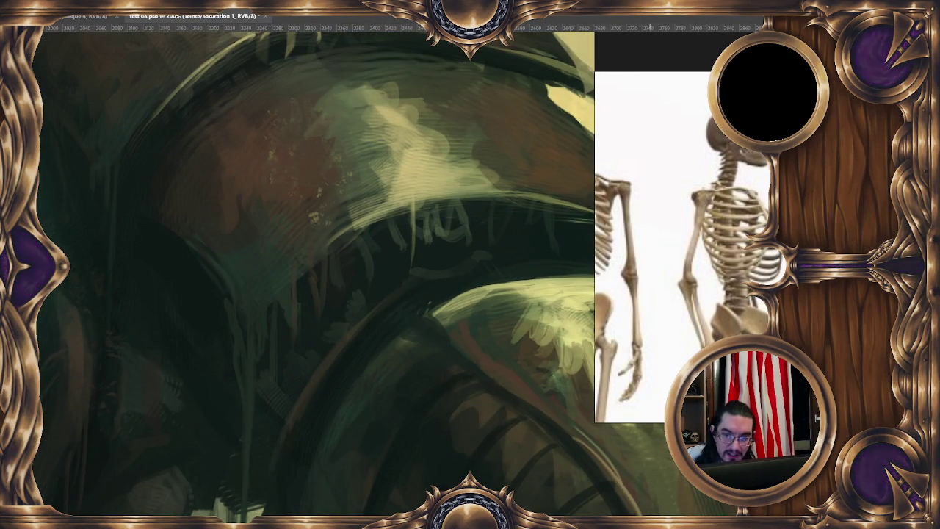
pyautogui.hotkey('ctrl', 'z')
pyautogui.hotkey('ctrl', 'z')
pyautogui.hotkey('ctrl', 'z')
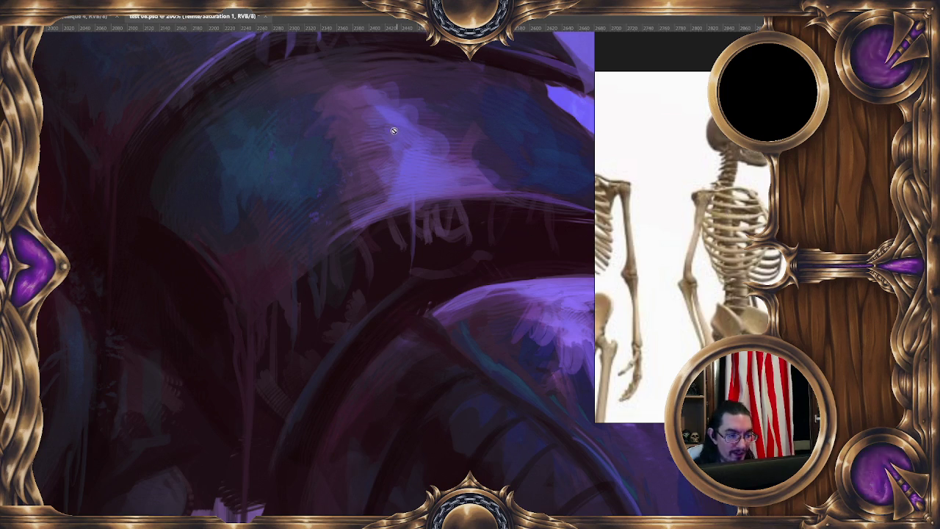
pyautogui.hotkey('ctrl', 'z')
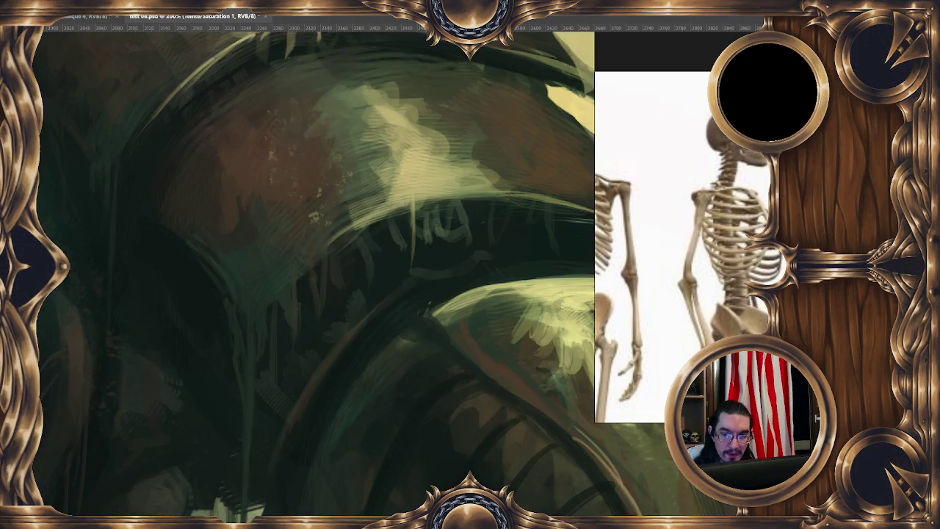
pyautogui.hotkey('ctrl', 'shift', 'z')
pyautogui.hotkey('ctrl', '-')
pyautogui.hotkey('ctrl', '-')
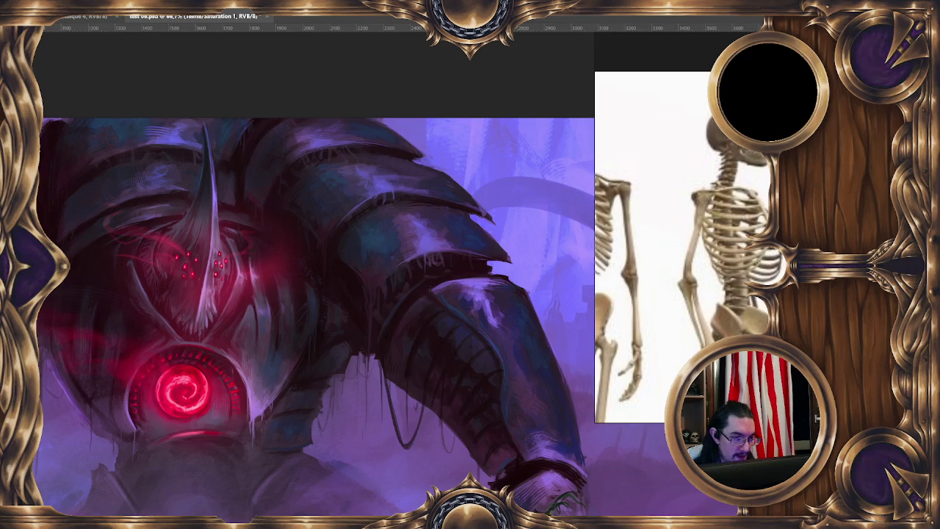
pyautogui.hotkey('ctrl', '-')
pyautogui.hotkey('ctrl', '-')
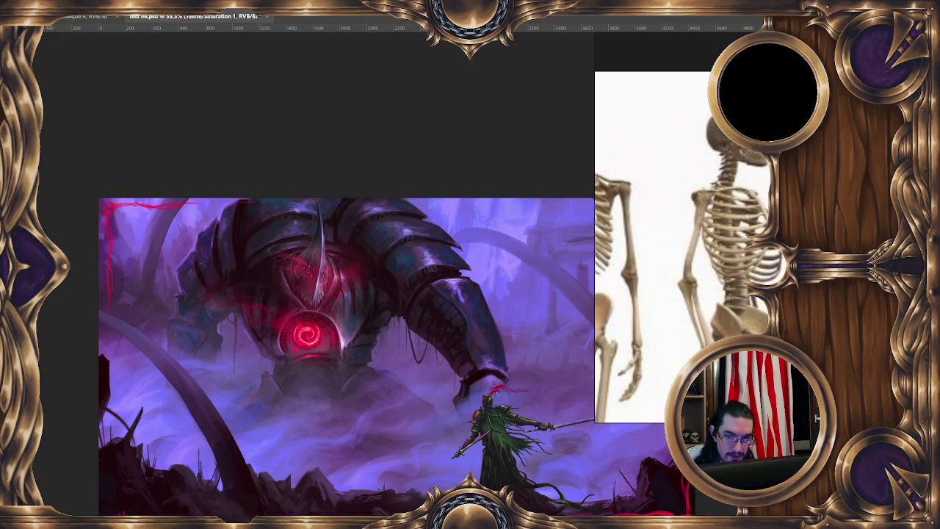
# Step: Nudge the red eye orb right, compare its positions, and close test 08.psd
pyautogui.hotkey('shift', 'Right')
pyautogui.hotkey('ctrl', 'z')
pyautogui.hotkey('ctrl', 'shift', 'z')
pyautogui.hotkey('ctrl', 'z')
pyautogui.hotkey('ctrl', 'shift', 'z')
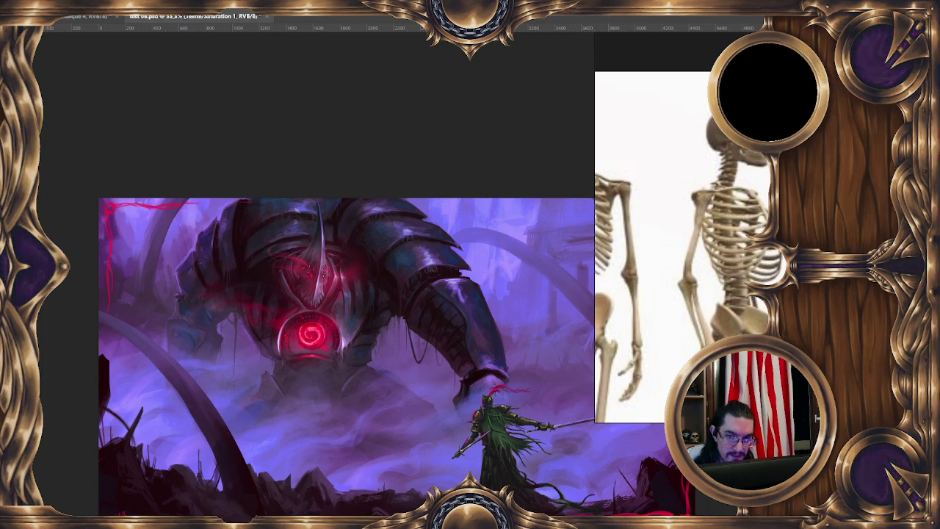
pyautogui.click(269, 17)
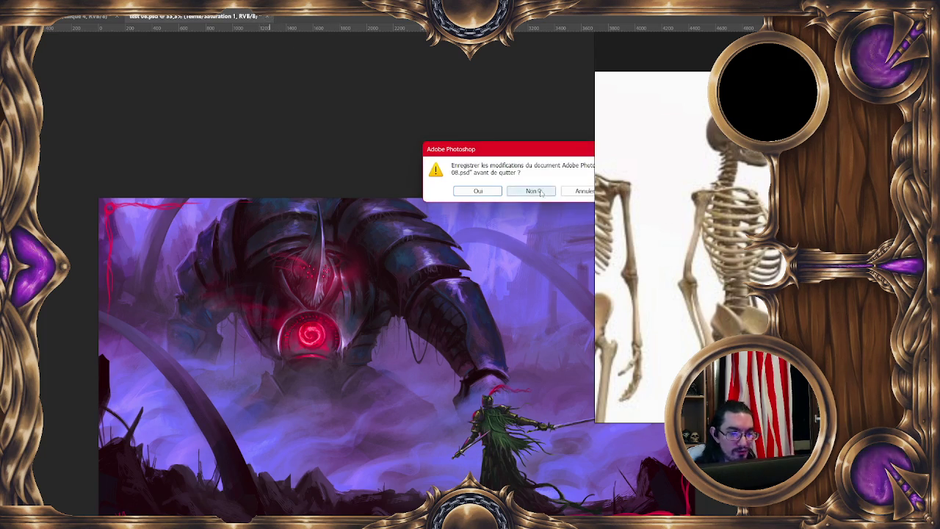
# Step: Close test 08.psd without saving and reposition the skull sketches
pyautogui.click(533, 190)
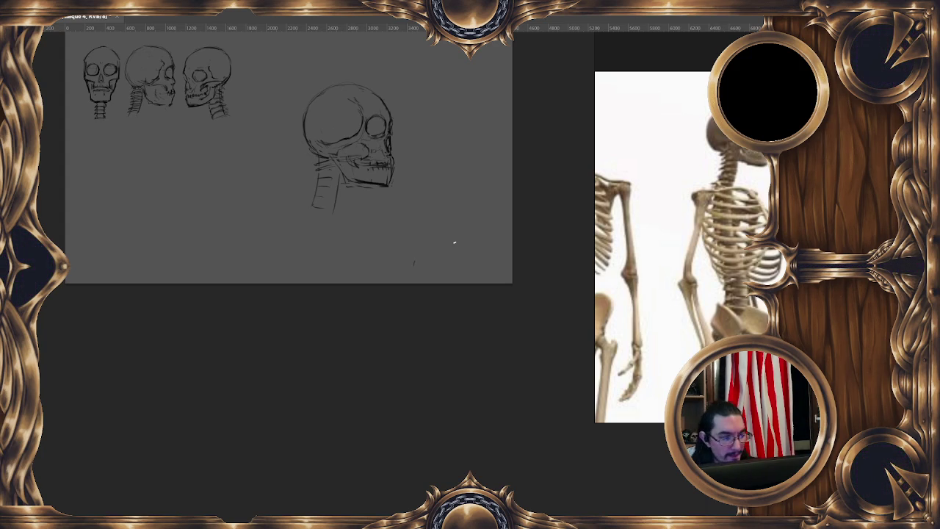
pyautogui.moveTo(421, 256); pyautogui.dragTo(405, 243)
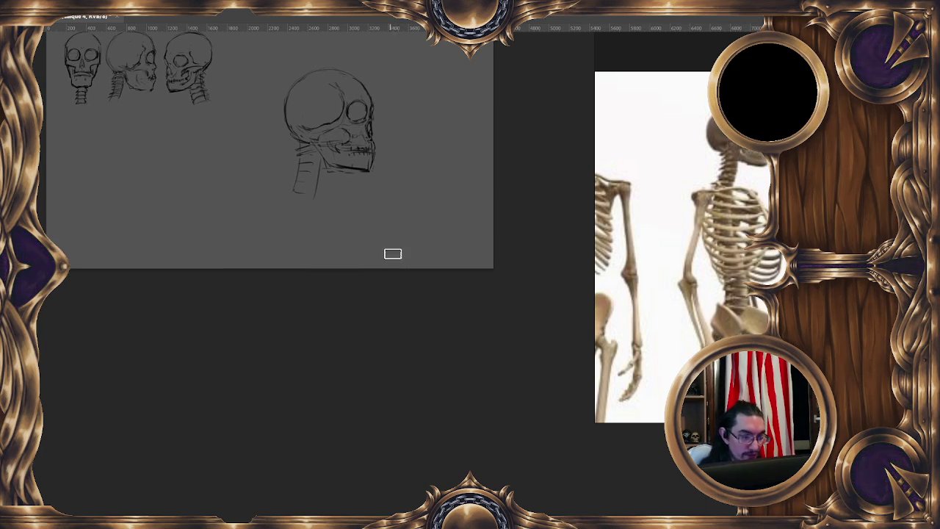
pyautogui.moveTo(352, 149); pyautogui.dragTo(357, 166)
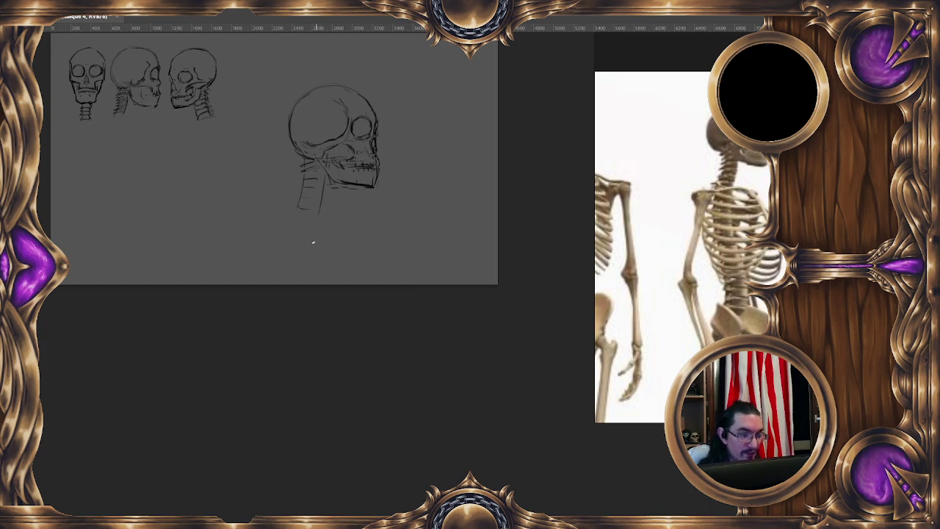
# Step: Bring the large skull into view and hatch vertebrae strokes on its neck
pyautogui.moveTo(313, 242); pyautogui.dragTo(321, 238)
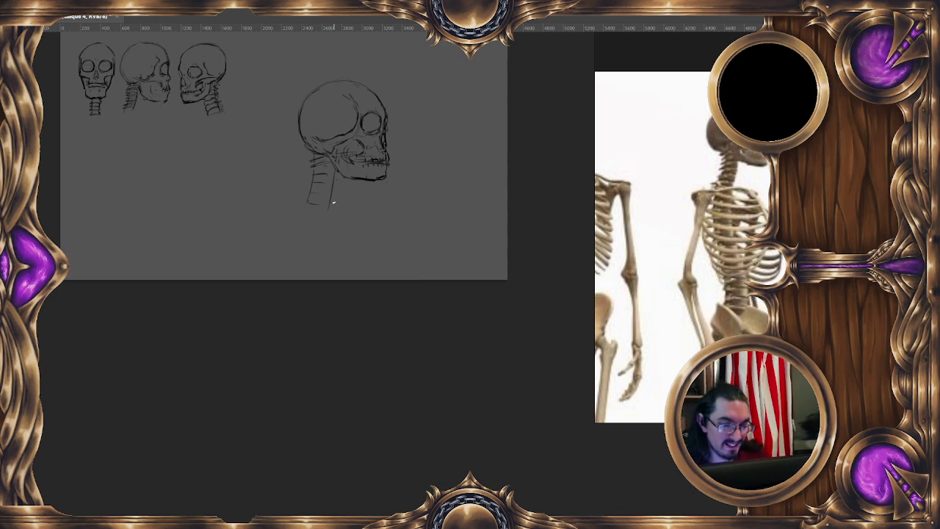
pyautogui.moveTo(309, 174); pyautogui.dragTo(323, 172)
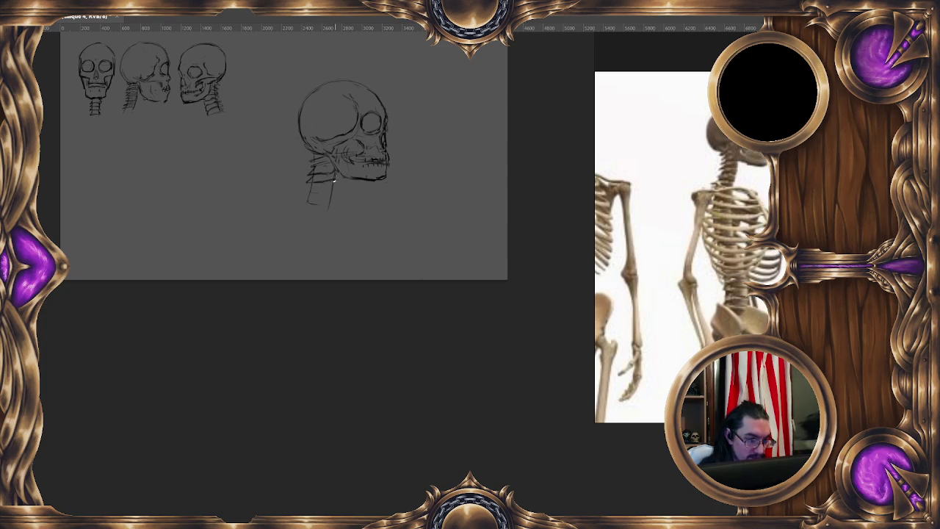
pyautogui.moveTo(315, 191)
pyautogui.mouseDown()
pyautogui.moveTo(334, 190)
pyautogui.moveTo(319, 199)
pyautogui.moveTo(327, 205)
pyautogui.mouseUp()
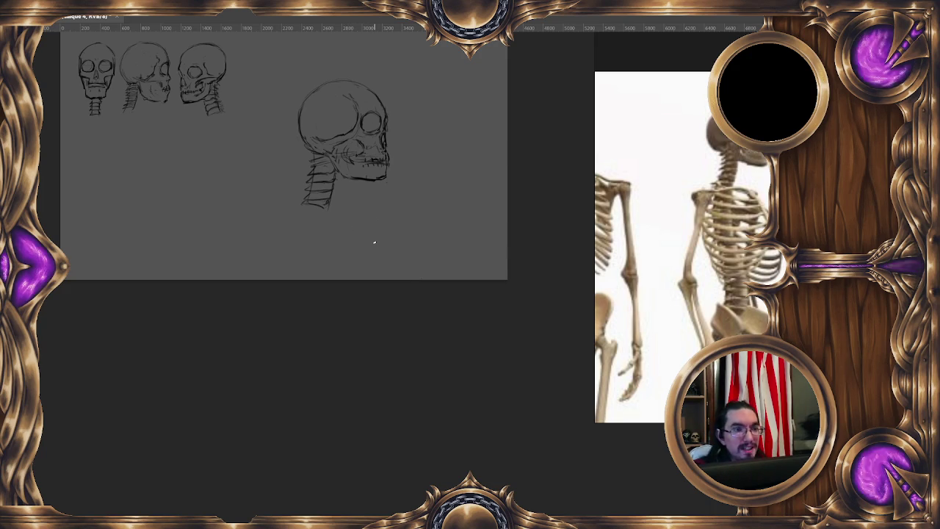
pyautogui.hotkey('ctrl', 'shift', 'n')
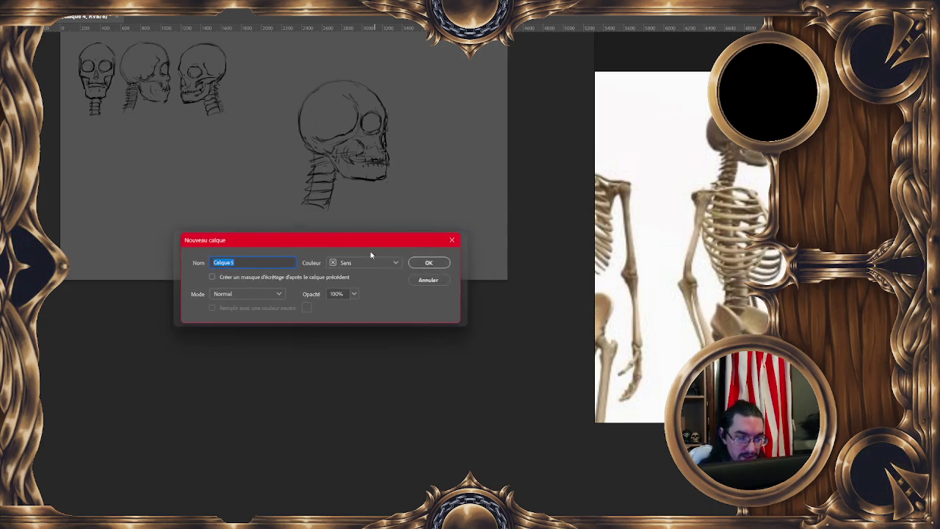
pyautogui.press('Return')
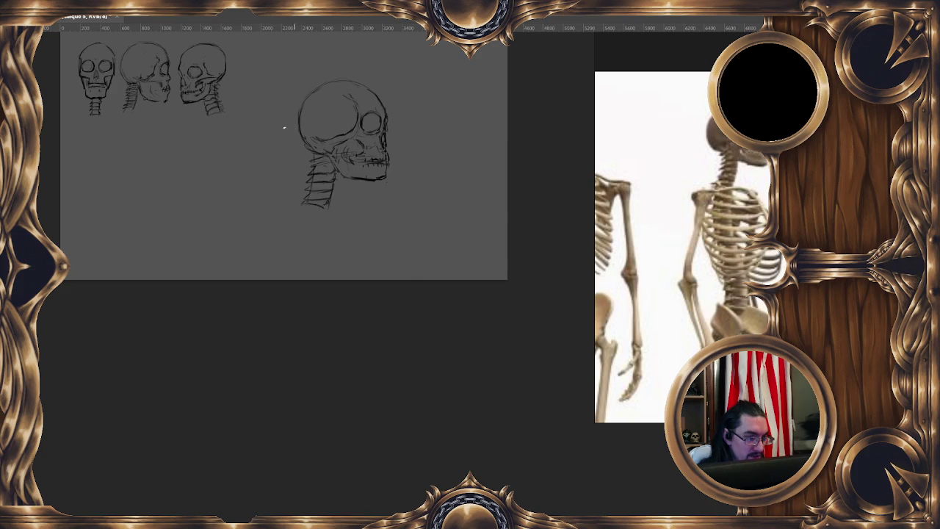
pyautogui.rightClick(263, 176)
pyautogui.press('Escape')
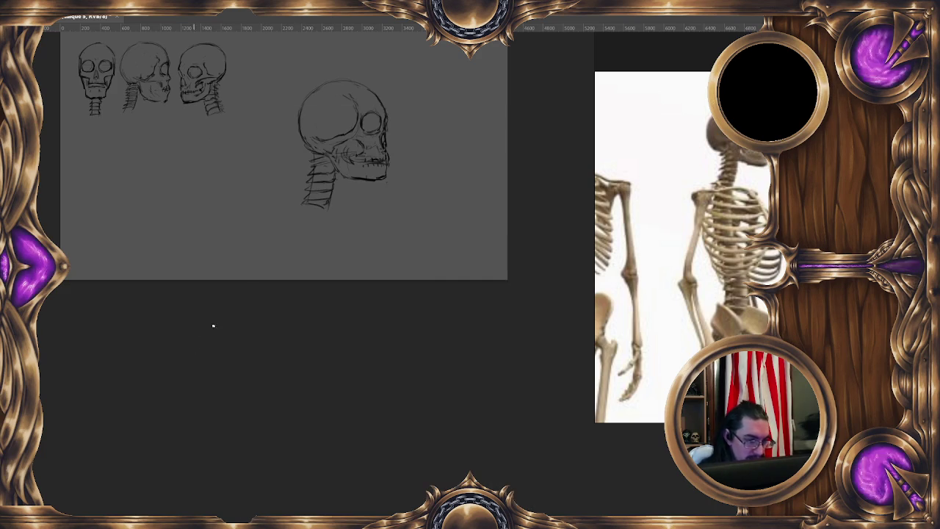
pyautogui.click(396, 291)
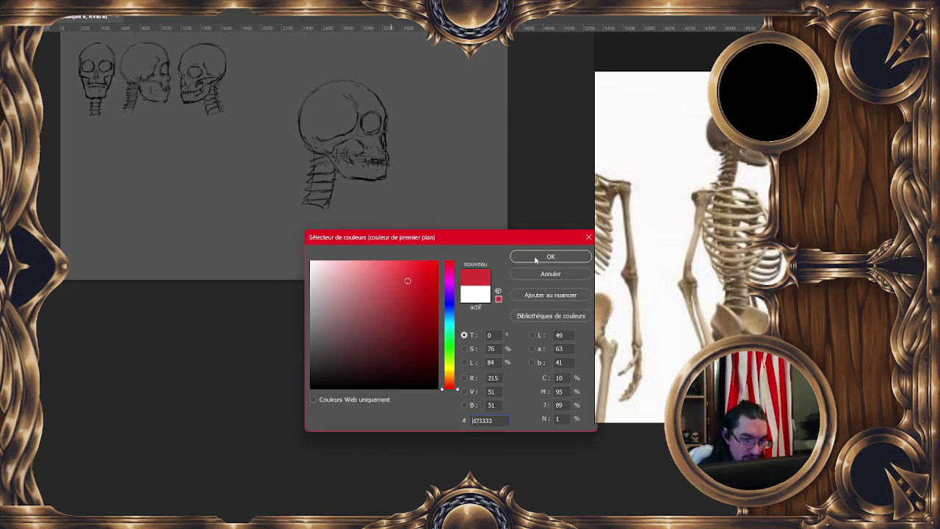
pyautogui.press('Return')
pyautogui.moveTo(191, 202); pyautogui.dragTo(352, 44)
pyautogui.moveTo(229, 186)
pyautogui.mouseDown()
pyautogui.moveTo(451, 44)
pyautogui.moveTo(481, 110)
pyautogui.mouseUp()
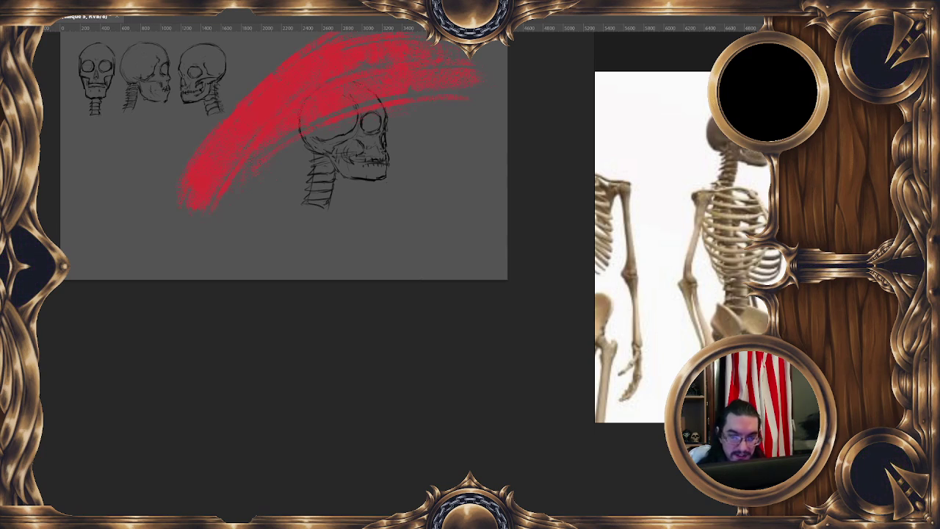
pyautogui.hotkey('shift', '+')
pyautogui.hotkey('shift', '+')
pyautogui.hotkey('shift', '+')
pyautogui.hotkey('shift', '+')
pyautogui.hotkey('shift', '+')
pyautogui.hotkey('shift', '+')
pyautogui.hotkey('shift', '+')
pyautogui.hotkey('shift', '+')
pyautogui.hotkey('shift', '+')
pyautogui.hotkey('shift', '+')
pyautogui.hotkey('shift', '+')
pyautogui.hotkey('shift', '+')
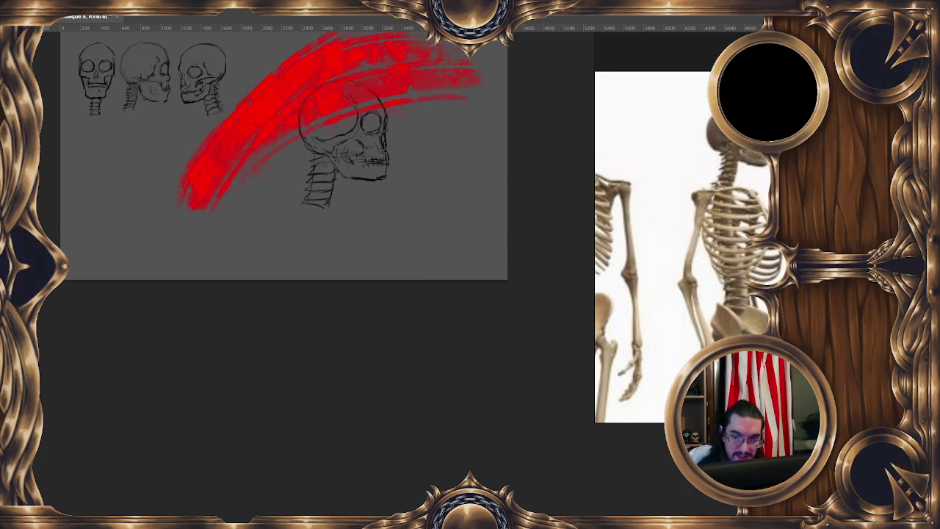
pyautogui.hotkey('shift', '+')
pyautogui.hotkey('shift', '+')
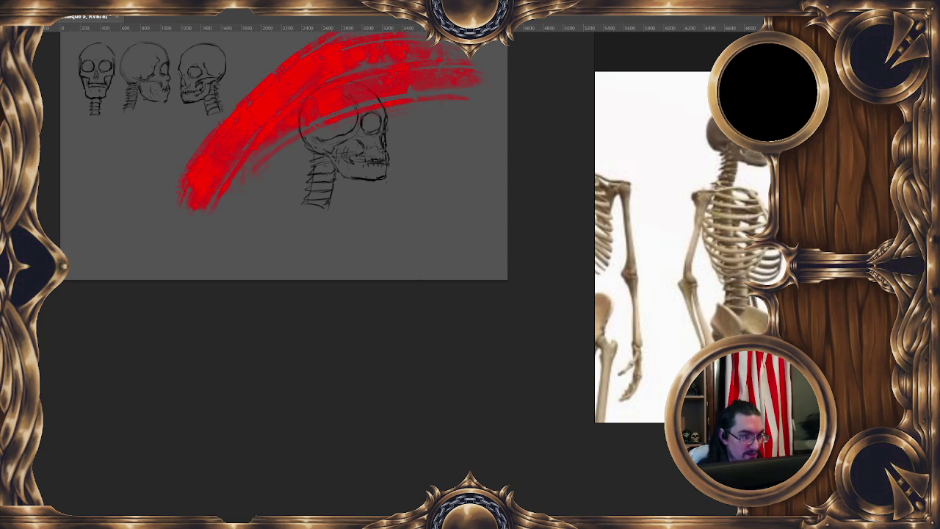
pyautogui.hotkey('shift', '+')
pyautogui.hotkey('shift', '+')
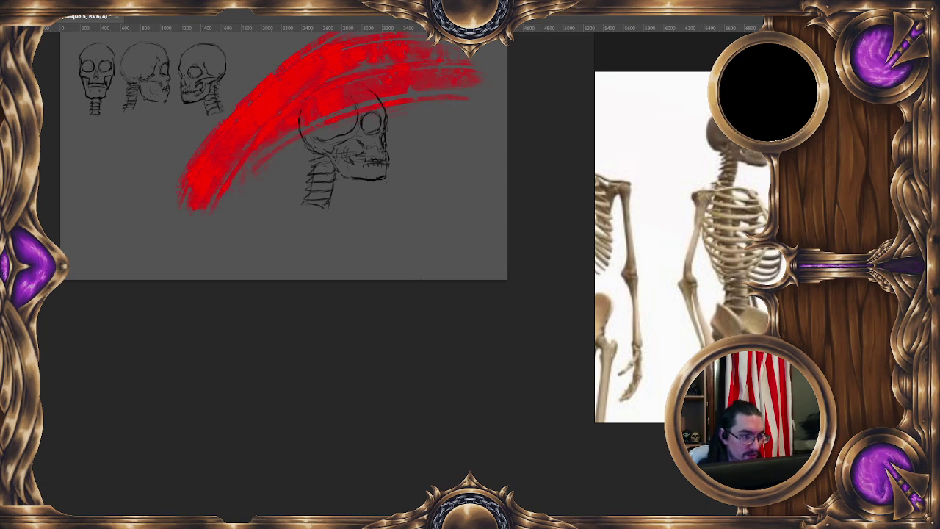
pyautogui.hotkey('shift', '+')
pyautogui.hotkey('shift', '+')
pyautogui.hotkey('shift', '+')
pyautogui.hotkey('shift', '+')
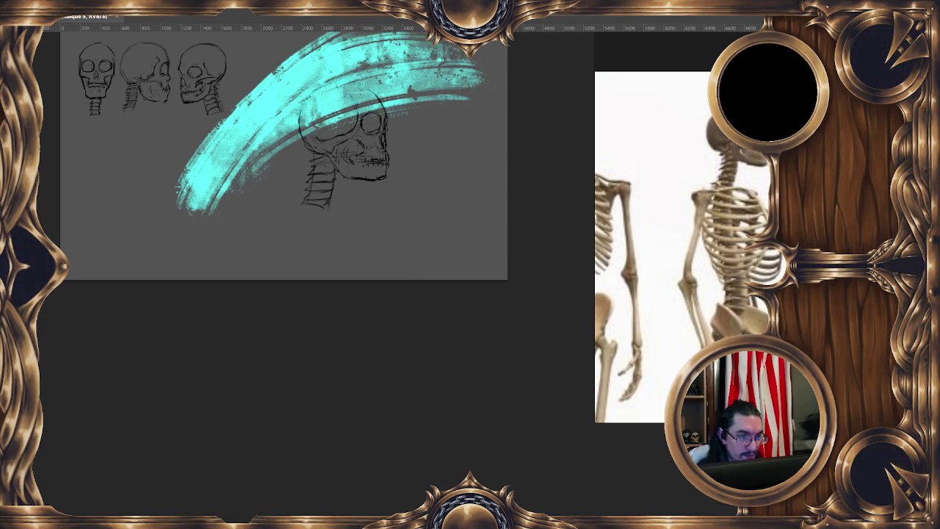
pyautogui.hotkey('shift', '+')
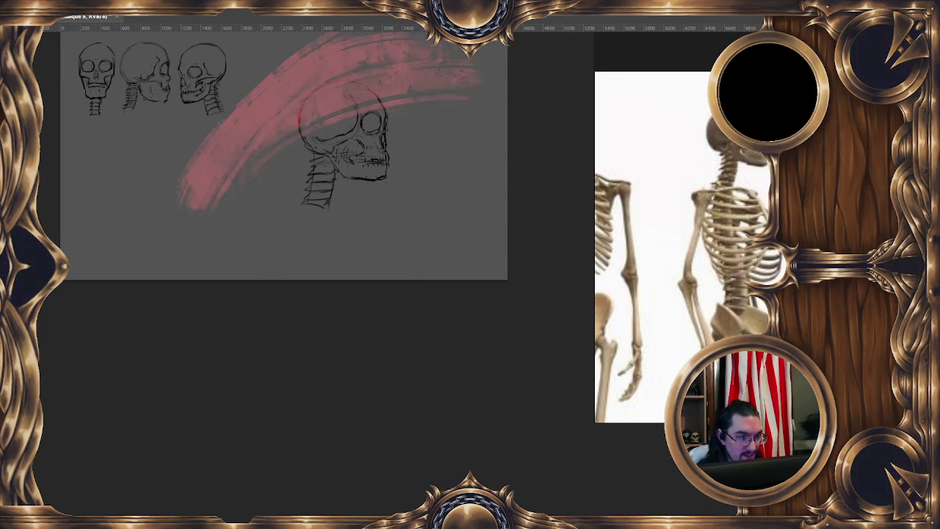
pyautogui.hotkey('shift', '+')
pyautogui.hotkey('shift', '+')
pyautogui.hotkey('shift', '+')
pyautogui.hotkey('shift', '+')
pyautogui.hotkey('shift', '+')
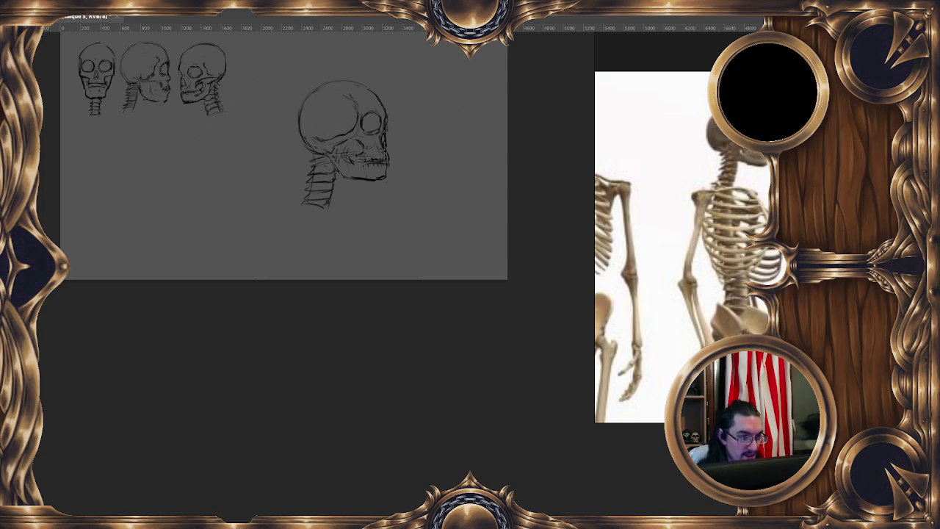
pyautogui.hotkey('shift', '+')
pyautogui.hotkey('shift', '+')
pyautogui.hotkey('shift', '+')
pyautogui.hotkey('shift', '-')
pyautogui.hotkey('shift', '+')
pyautogui.hotkey('shift', '+')
pyautogui.hotkey('shift', '+')
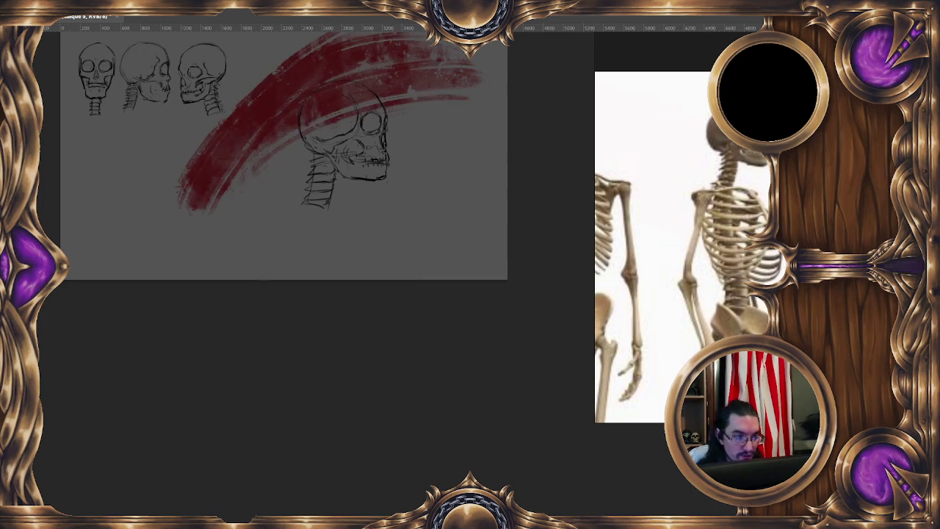
pyautogui.hotkey('shift', '+')
pyautogui.hotkey('shift', '+')
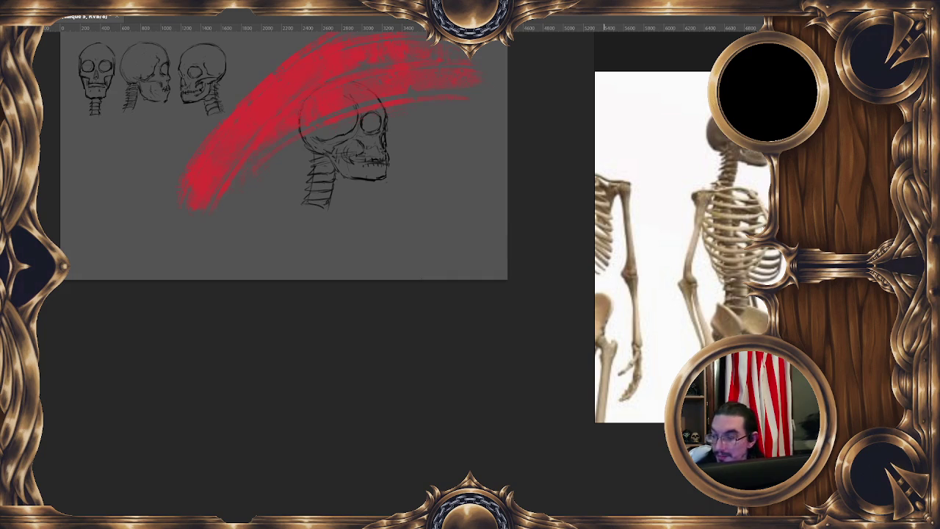
pyautogui.press('Delete')
pyautogui.rightClick(233, 117)
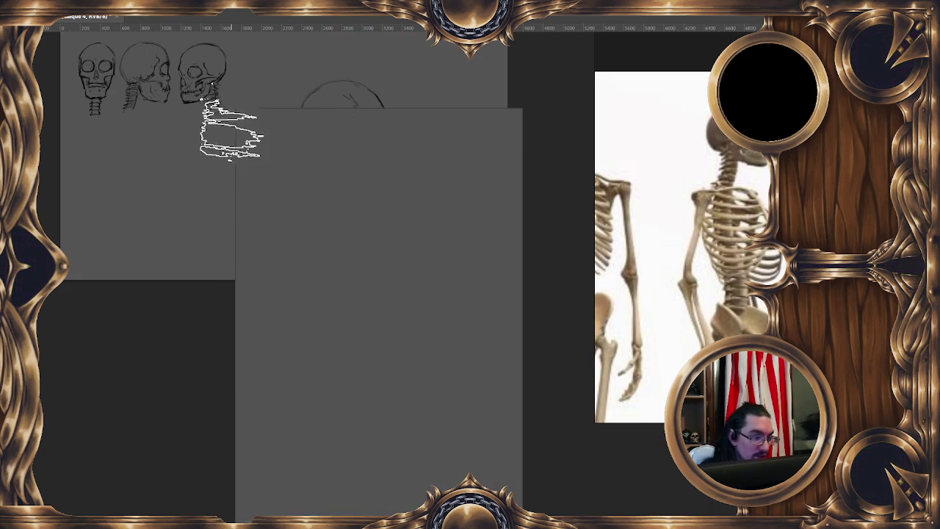
# Step: Pick a scattered brush tip and size it to 84 px
pyautogui.click(403, 217)
pyautogui.click(515, 122)
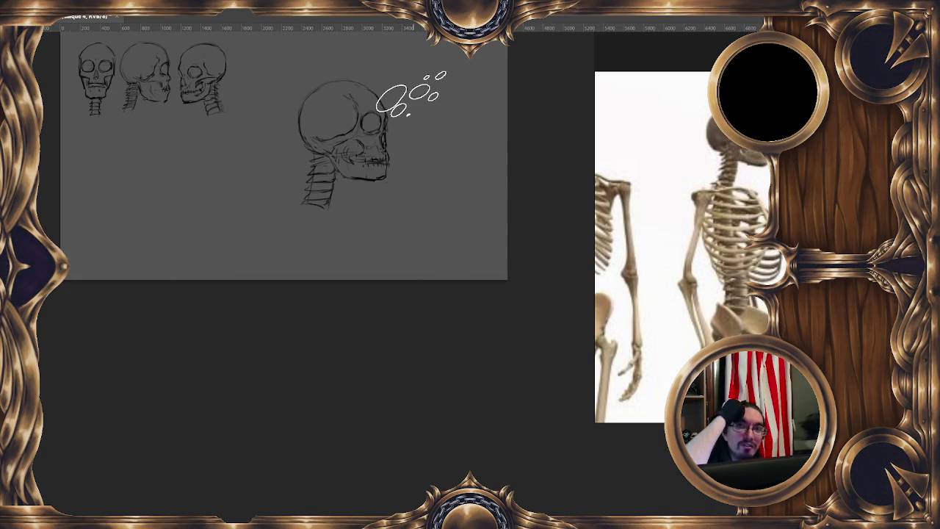
pyautogui.moveTo(372, 138); pyautogui.dragTo(325, 147)
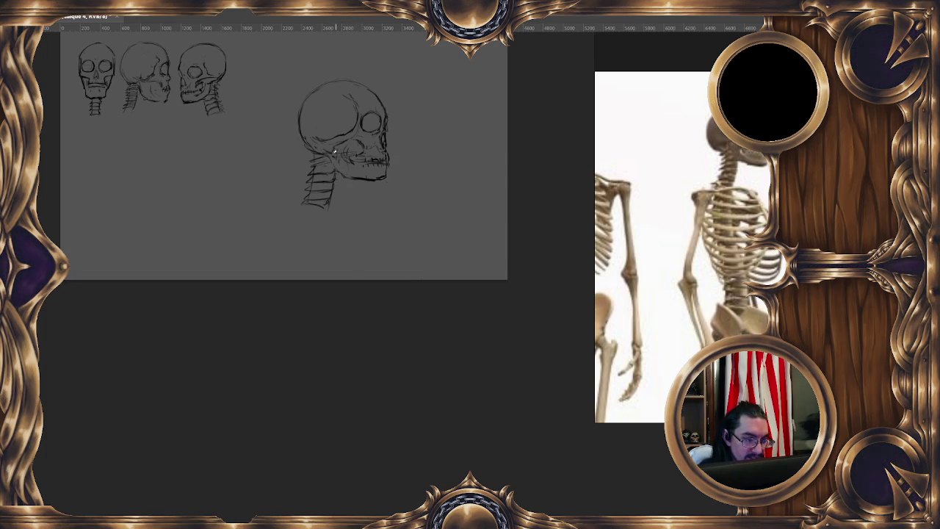
# Step: Rotate the canvas view 180° and recentre the upside-down skull sketches
pyautogui.moveTo(407, 119); pyautogui.dragTo(405, 130)
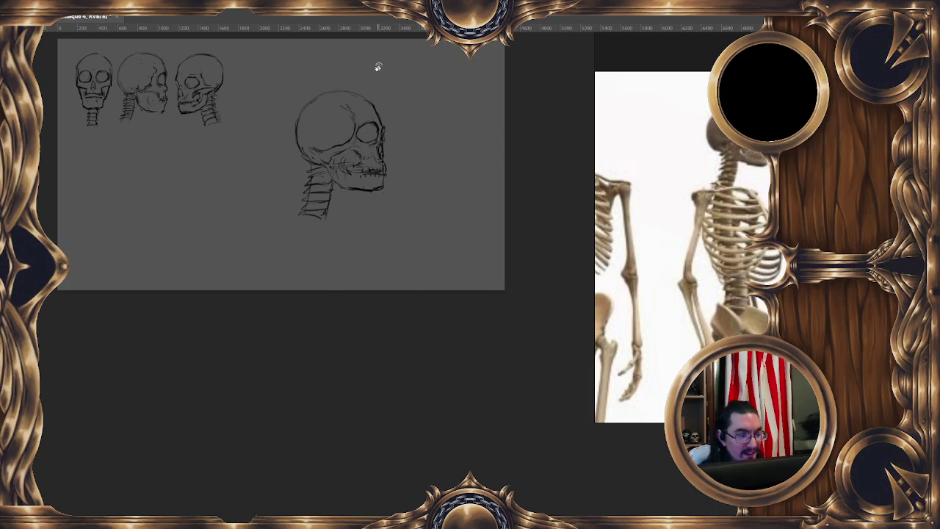
pyautogui.moveTo(220, 312)
pyautogui.mouseDown()
pyautogui.moveTo(298, 191)
pyautogui.moveTo(499, 212)
pyautogui.moveTo(520, 275)
pyautogui.moveTo(413, 149)
pyautogui.mouseUp()
pyautogui.moveTo(453, 239); pyautogui.dragTo(395, 159)
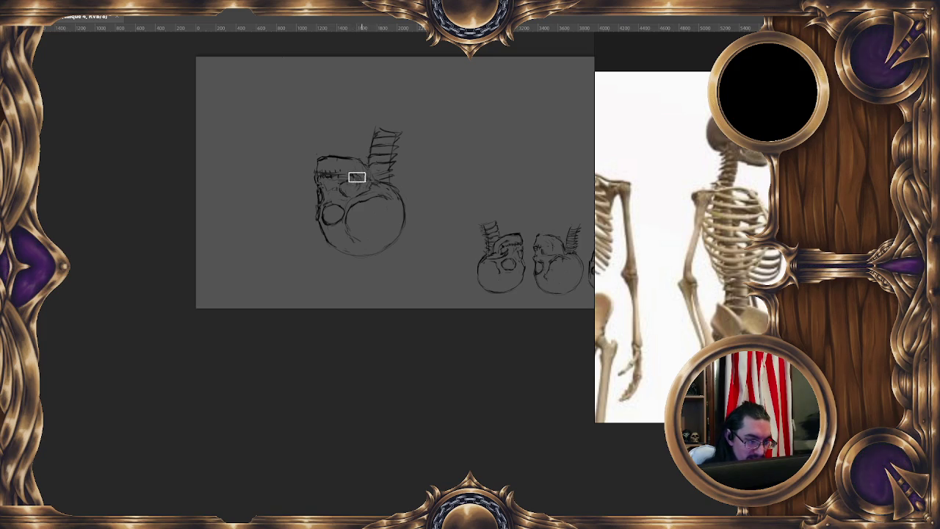
# Step: Free Transform the large skull, moving it beside the small skulls and scaling it down to match
pyautogui.moveTo(366, 208)
pyautogui.mouseDown()
pyautogui.moveTo(329, 193)
pyautogui.moveTo(370, 208)
pyautogui.mouseUp()
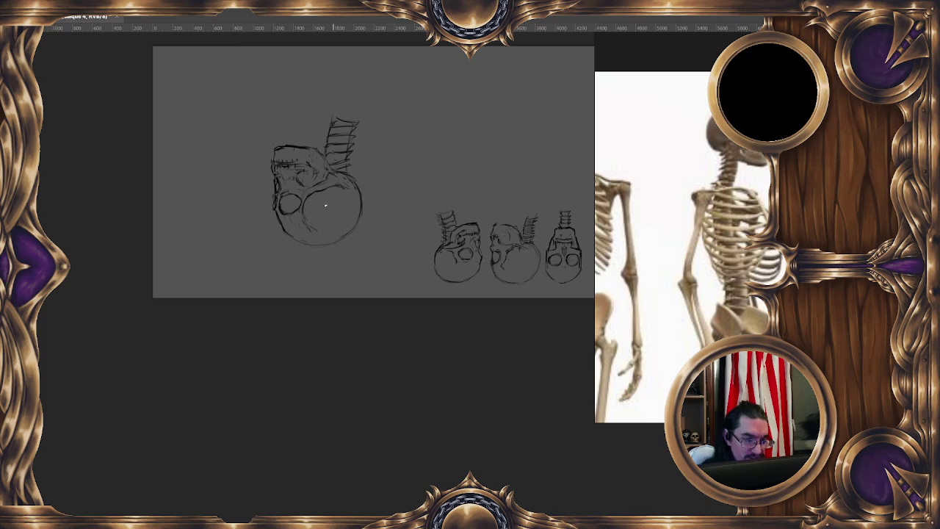
pyautogui.rightClick(369, 169)
pyautogui.click(404, 262)
pyautogui.moveTo(331, 214)
pyautogui.mouseDown()
pyautogui.moveTo(402, 266)
pyautogui.moveTo(380, 265)
pyautogui.mouseUp()
pyautogui.moveTo(297, 82); pyautogui.dragTo(357, 171)
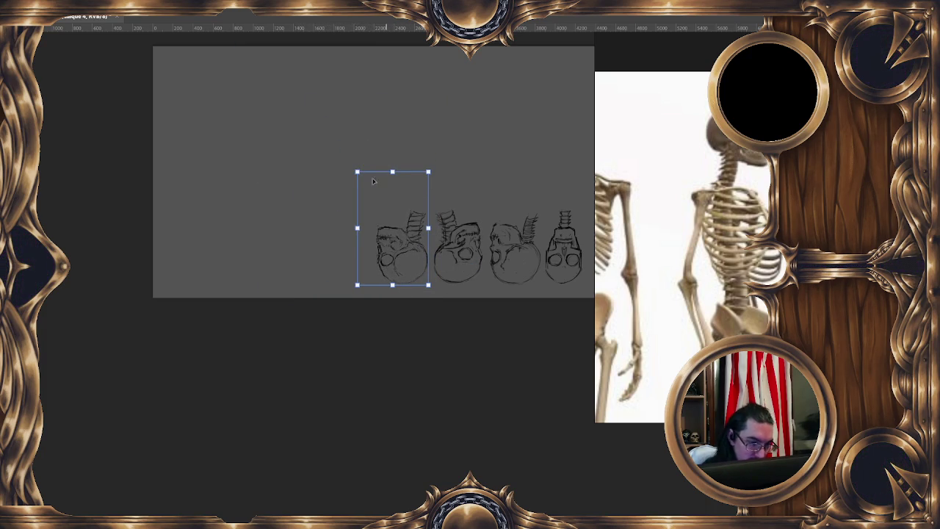
pyautogui.press('Return')
pyautogui.moveTo(480, 334); pyautogui.dragTo(467, 359)
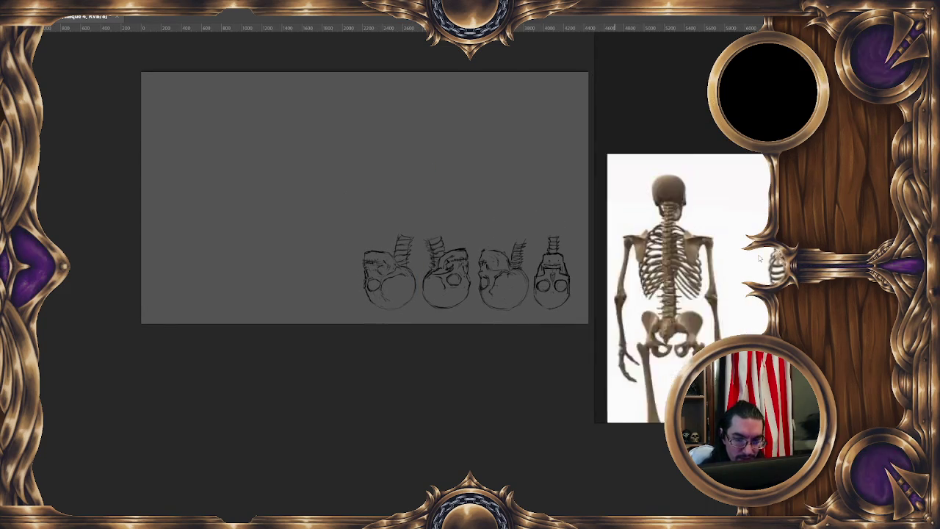
# Step: Flip the skeleton reference 180° and zoom in on its ribcage, spine and skull
pyautogui.moveTo(304, 140)
pyautogui.mouseDown()
pyautogui.moveTo(336, 154)
pyautogui.moveTo(311, 153)
pyautogui.mouseUp()
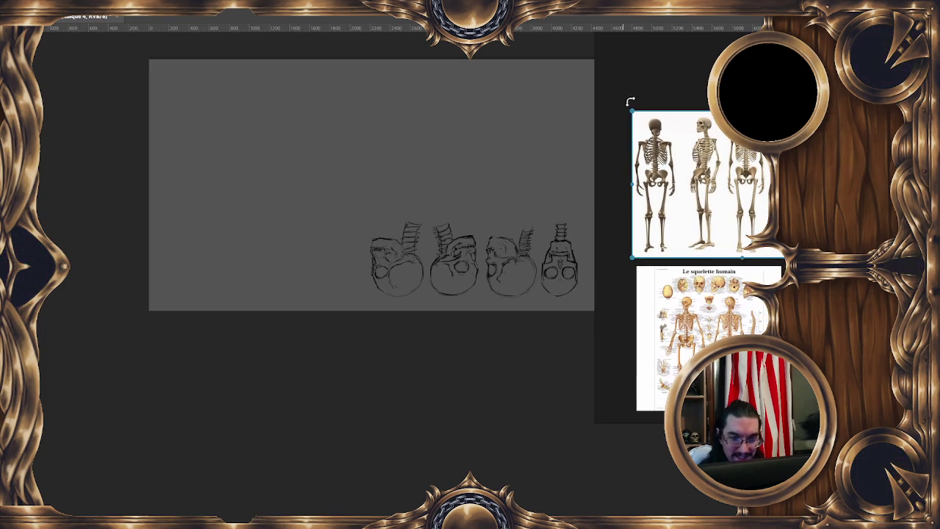
pyautogui.moveTo(631, 105); pyautogui.dragTo(771, 261)
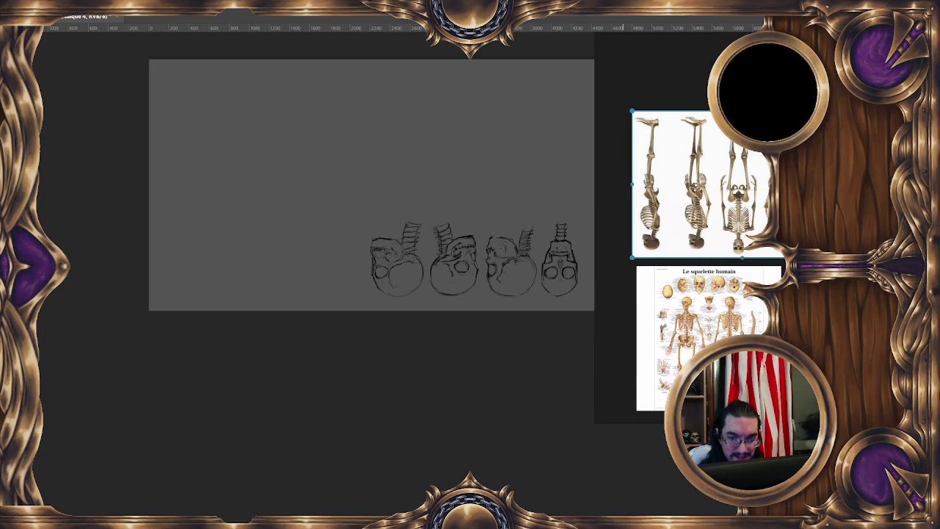
pyautogui.scroll(5, 748, 274)
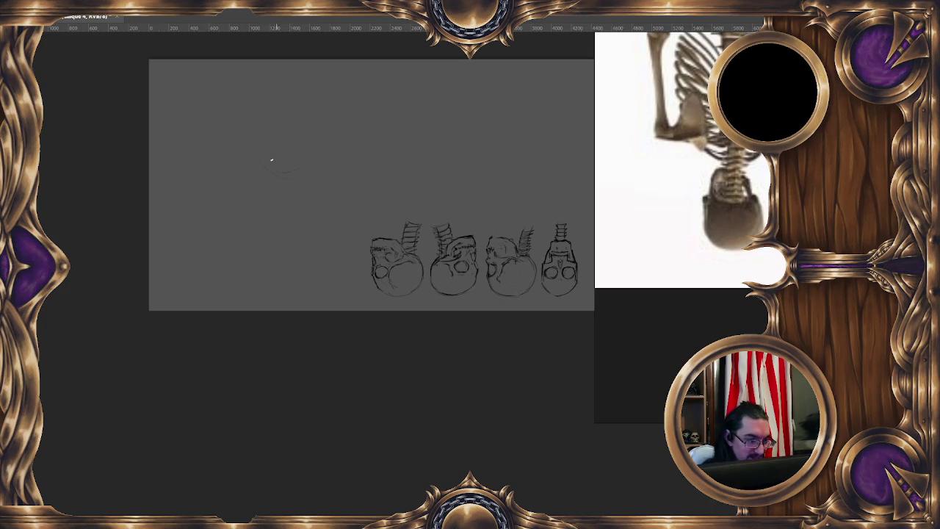
# Step: Sketch and darken an oval cylinder outline with pencil strokes, undoing one bad stroke
pyautogui.moveTo(305, 182); pyautogui.dragTo(297, 212)
pyautogui.moveTo(258, 176); pyautogui.dragTo(273, 226)
pyautogui.moveTo(297, 197); pyautogui.dragTo(268, 213)
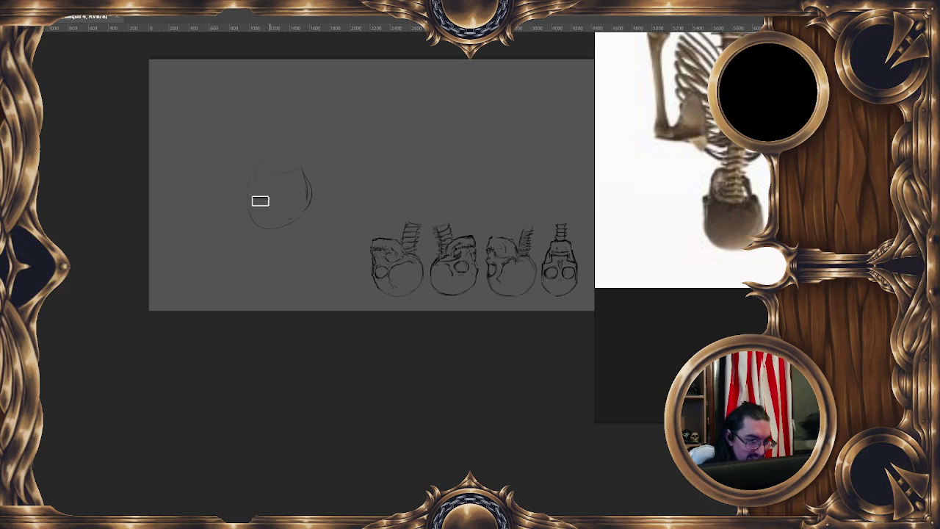
pyautogui.moveTo(252, 174)
pyautogui.mouseDown()
pyautogui.moveTo(273, 232)
pyautogui.moveTo(308, 213)
pyautogui.mouseUp()
pyautogui.moveTo(305, 170); pyautogui.dragTo(299, 215)
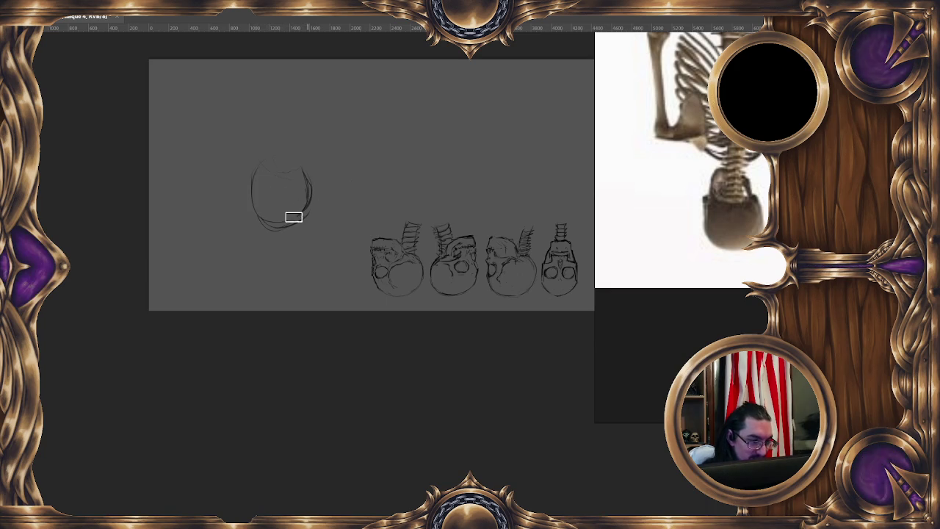
pyautogui.hotkey('ctrl', 'z')
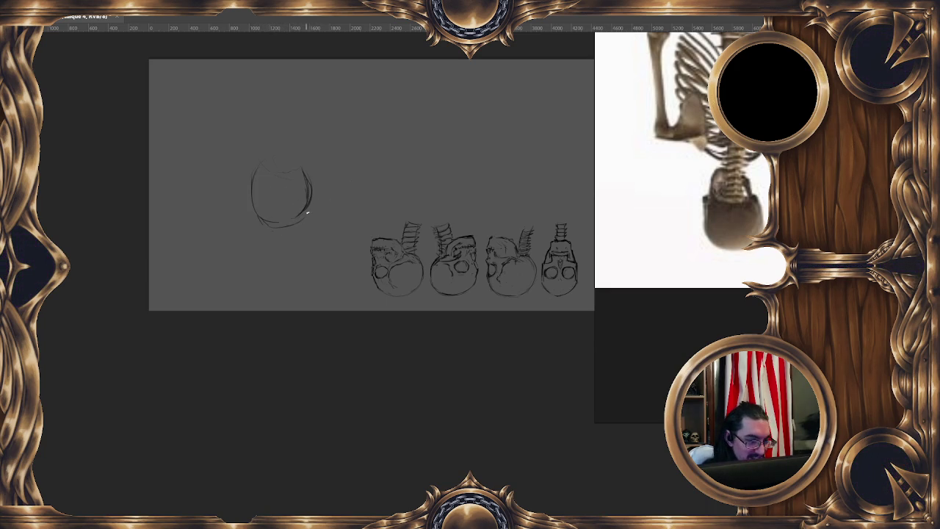
pyautogui.moveTo(252, 174)
pyautogui.mouseDown()
pyautogui.moveTo(256, 219)
pyautogui.moveTo(293, 182)
pyautogui.moveTo(315, 229)
pyautogui.mouseUp()
# Step: Erase stray strokes and redraw the oval's left and right edges firmer
pyautogui.press('e')
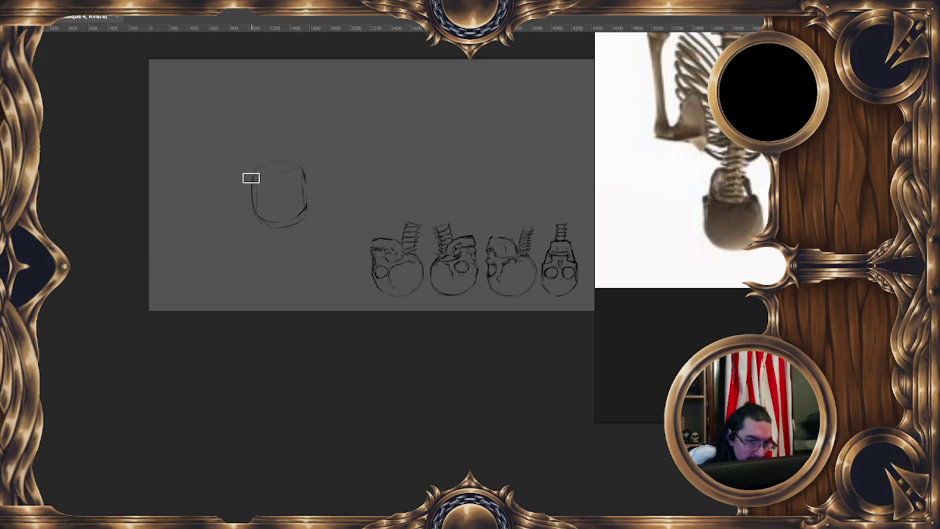
pyautogui.press('b')
pyautogui.moveTo(252, 176); pyautogui.dragTo(254, 210)
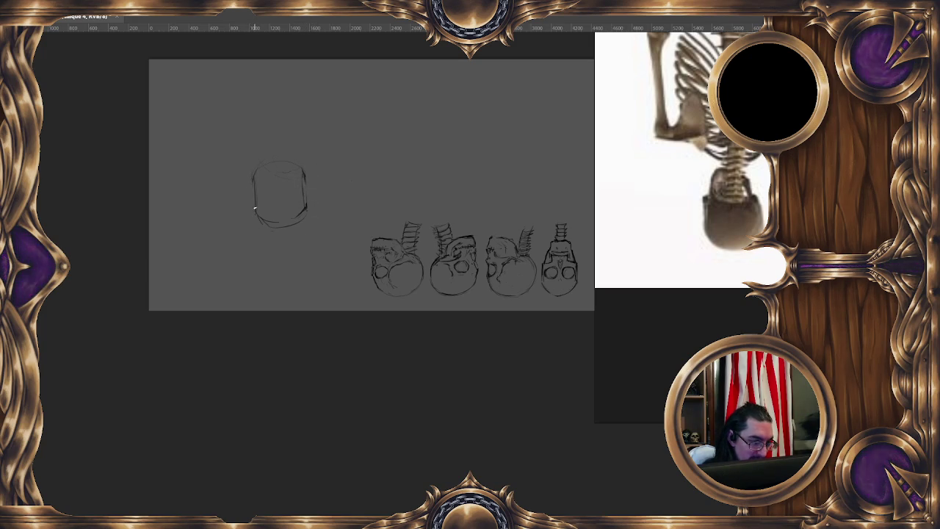
pyautogui.press('e')
pyautogui.moveTo(303, 192)
pyautogui.mouseDown()
pyautogui.moveTo(304, 210)
pyautogui.moveTo(302, 171)
pyautogui.mouseUp()
pyautogui.press('b')
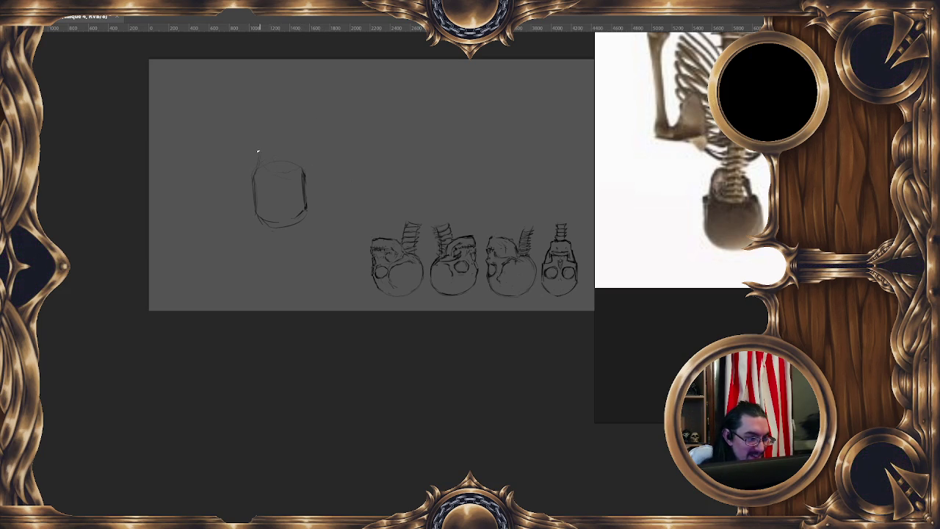
# Step: Add a top arc, a vertical spine guide and vertebra strokes above the cylinder
pyautogui.moveTo(258, 141); pyautogui.dragTo(300, 143)
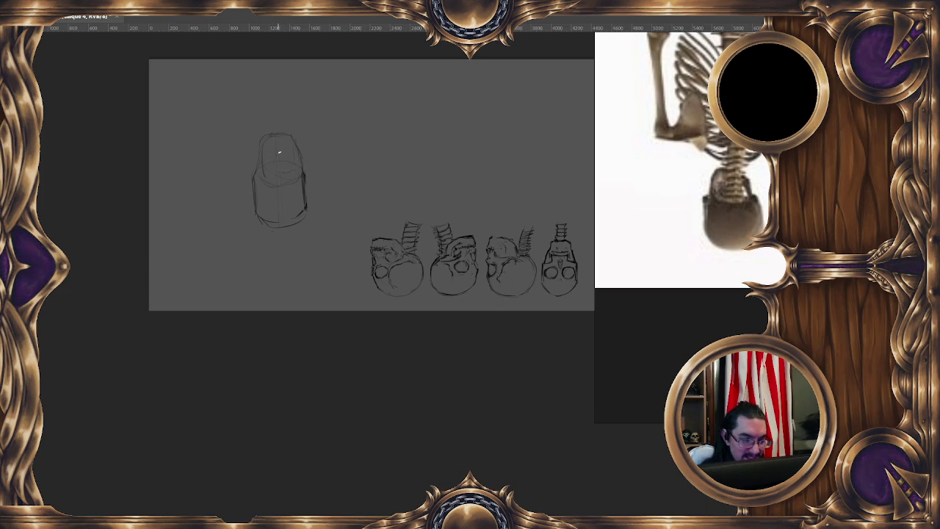
pyautogui.moveTo(290, 137); pyautogui.dragTo(290, 173)
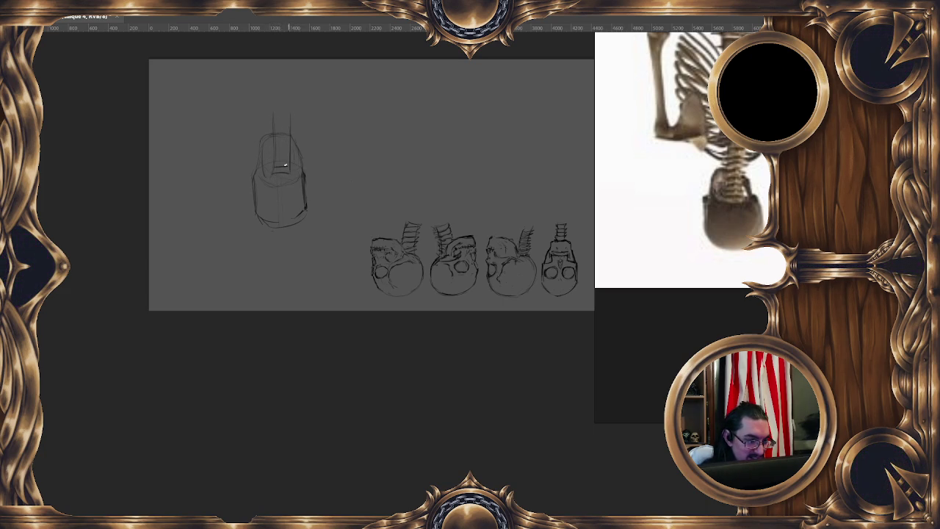
pyautogui.moveTo(274, 156); pyautogui.dragTo(289, 146)
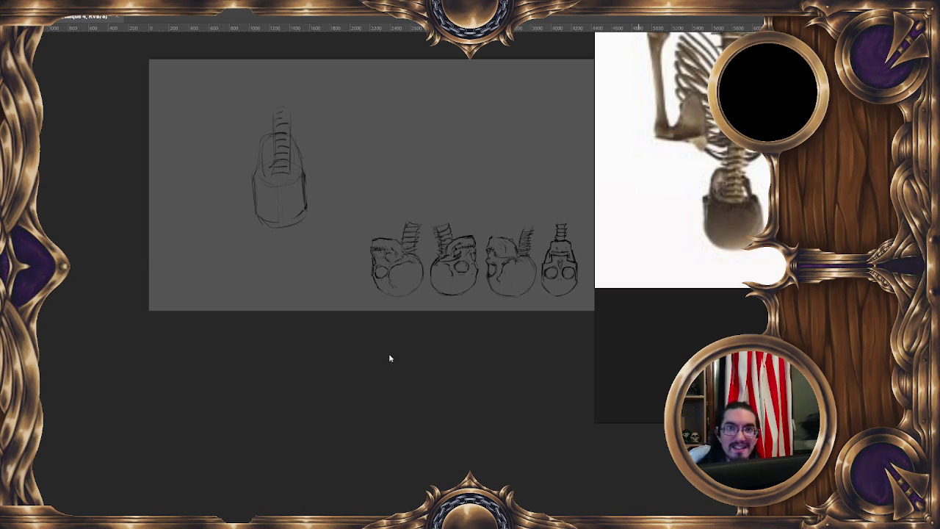
pyautogui.moveTo(333, 205); pyautogui.dragTo(367, 201)
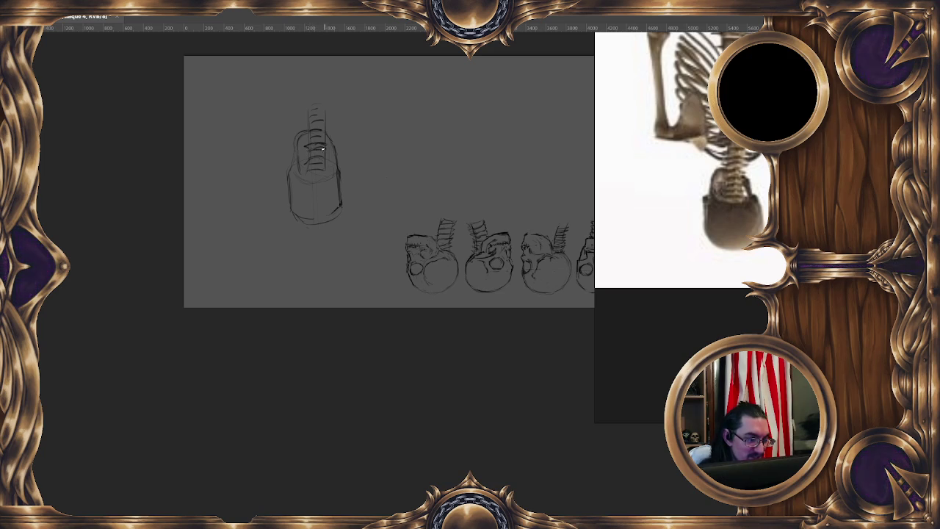
# Step: Darken the vertebra strokes along the top and the ribcage's lower-left outline, panning as needed
pyautogui.moveTo(307, 147); pyautogui.dragTo(327, 151)
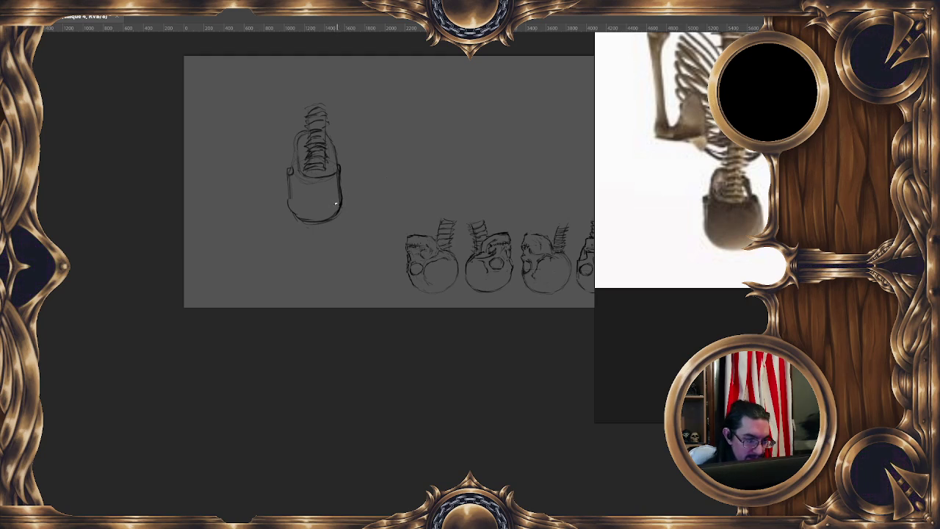
pyautogui.moveTo(290, 195)
pyautogui.mouseDown()
pyautogui.moveTo(300, 218)
pyautogui.moveTo(290, 185)
pyautogui.mouseUp()
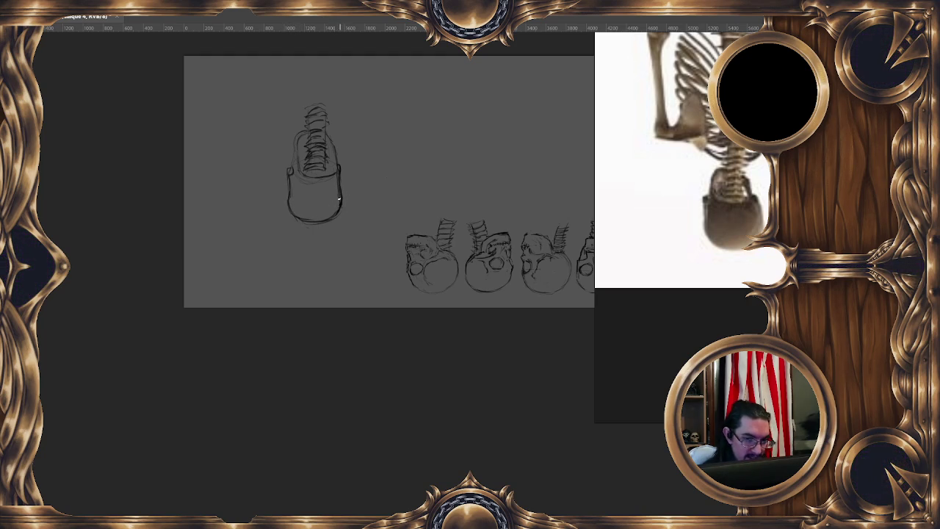
pyautogui.moveTo(292, 207); pyautogui.dragTo(291, 185)
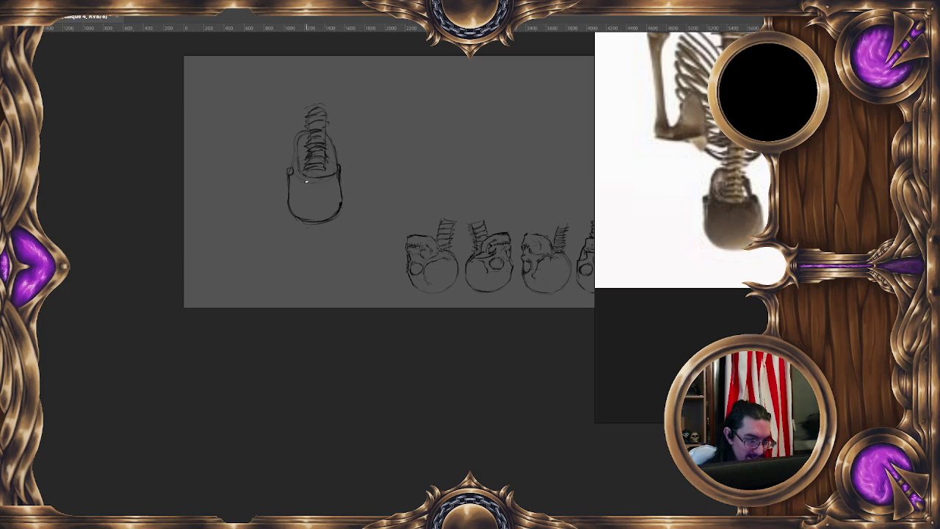
pyautogui.moveTo(350, 174); pyautogui.dragTo(339, 222)
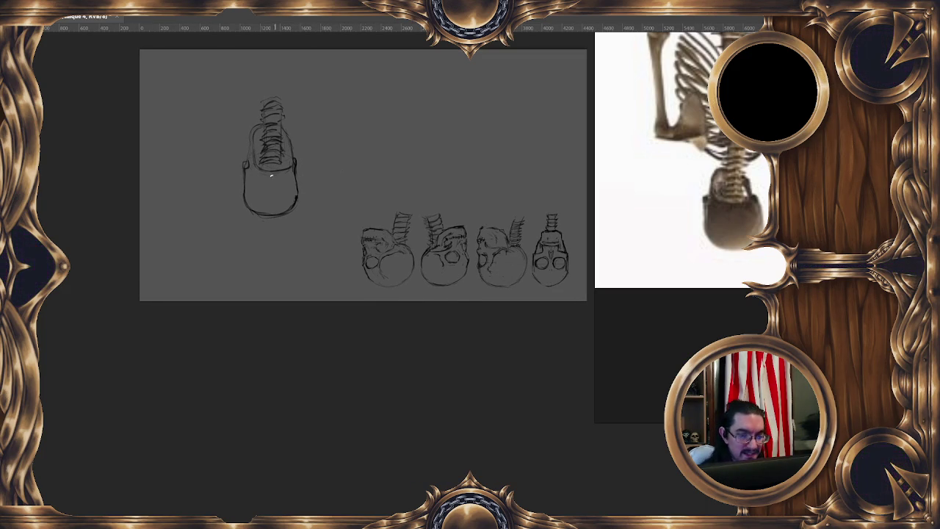
pyautogui.moveTo(312, 196); pyautogui.dragTo(308, 184)
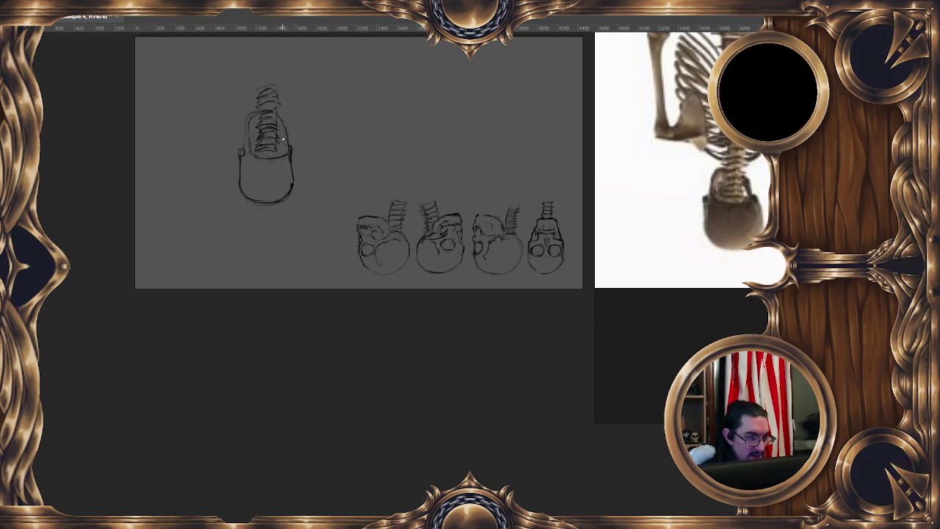
pyautogui.rightClick(286, 147)
# Step: Ellipse-select the ribcage sketch and cut it onto its own layer with Calque par Couper
pyautogui.click(323, 238)
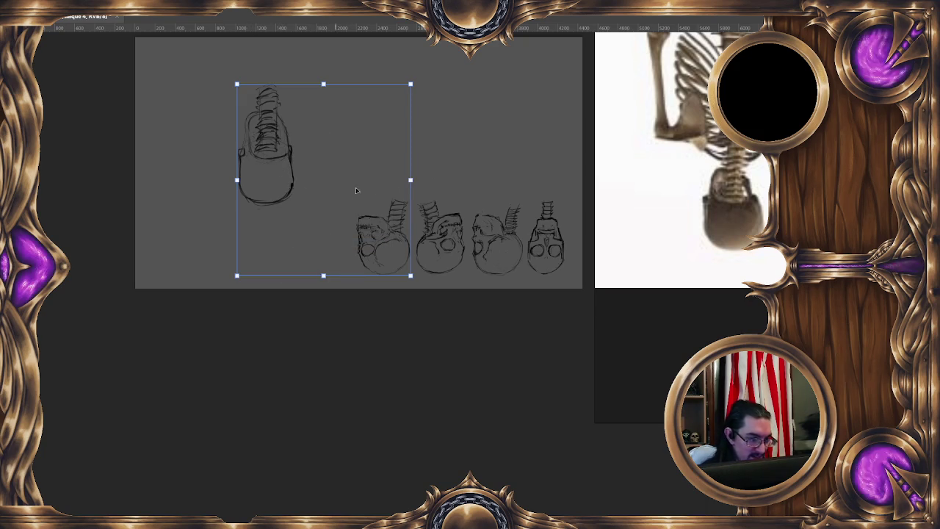
pyautogui.press('Return')
pyautogui.moveTo(199, 59); pyautogui.dragTo(326, 270)
pyautogui.rightClick(391, 147)
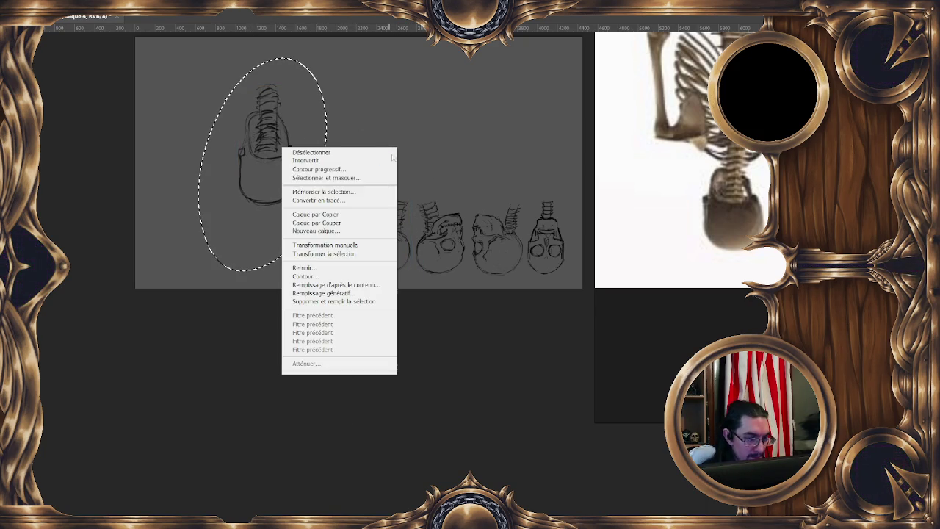
pyautogui.click(315, 222)
# Step: Free Transform the ribcage layer down to skull size and move it beside the skull row
pyautogui.rightClick(315, 168)
pyautogui.click(376, 264)
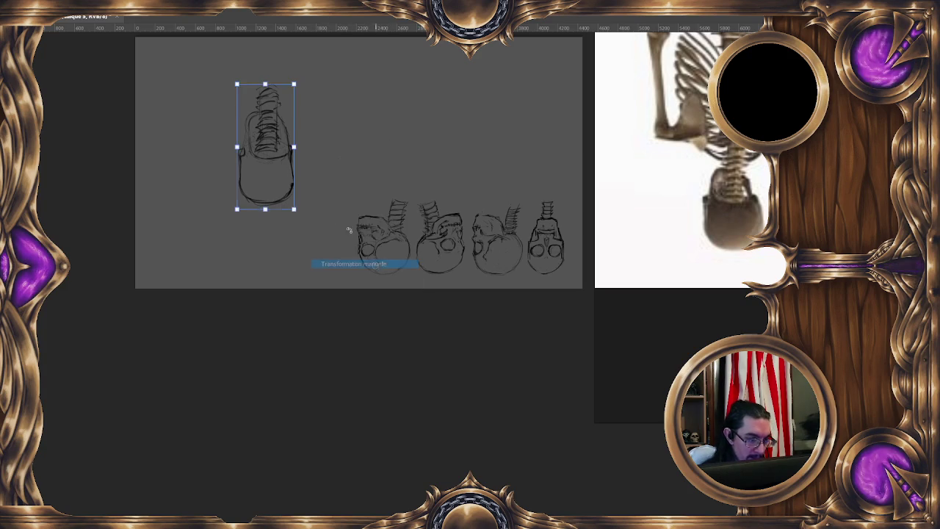
pyautogui.moveTo(307, 183); pyautogui.dragTo(346, 252)
pyautogui.moveTo(294, 154)
pyautogui.mouseDown()
pyautogui.moveTo(324, 216)
pyautogui.moveTo(316, 201)
pyautogui.mouseUp()
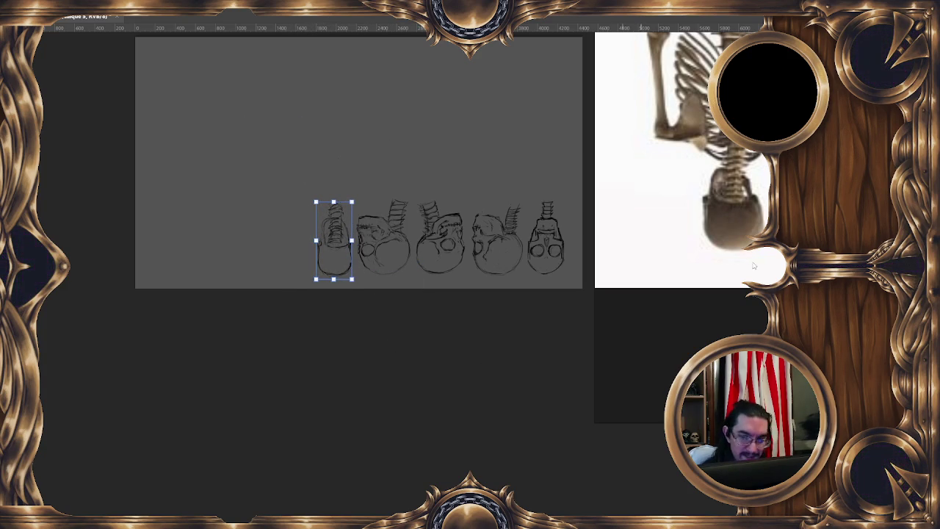
pyautogui.press('Return')
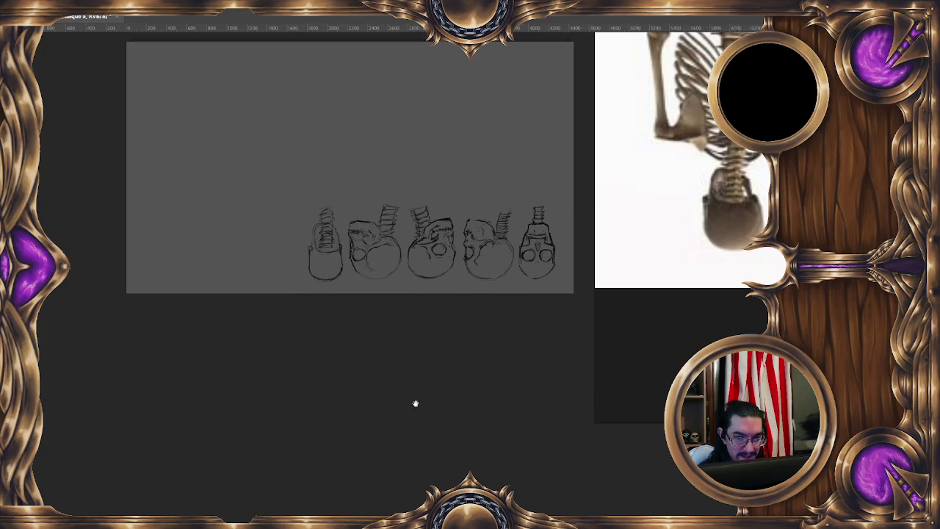
# Step: Mirror the canvas view, hide the sketch row, and put the layer into a new group
pyautogui.scroll(-3, 669, 342)
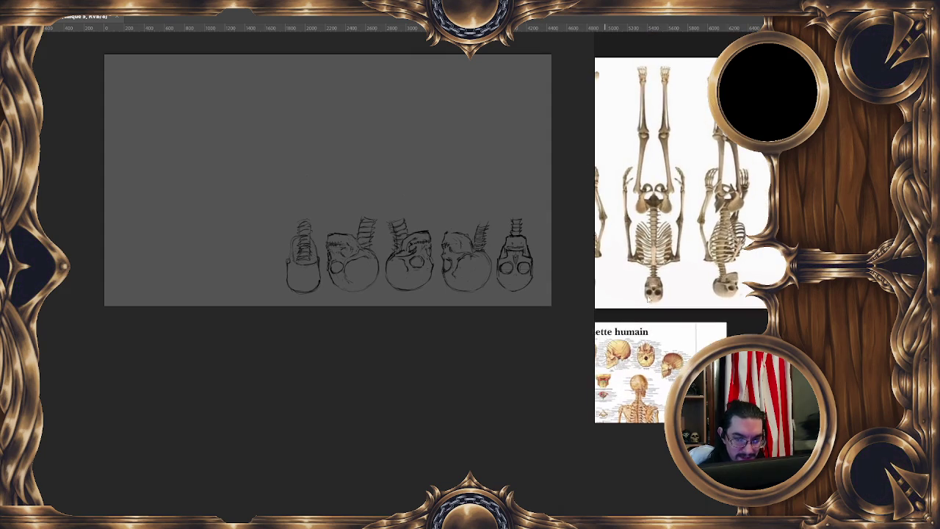
pyautogui.scroll(3, 677, 306)
pyautogui.hscroll(-2, 661, 301)
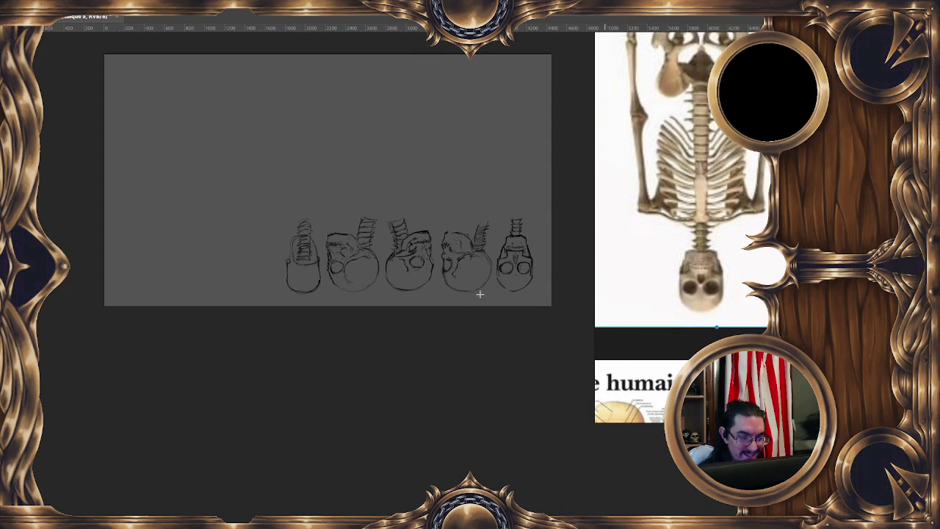
pyautogui.press('h')
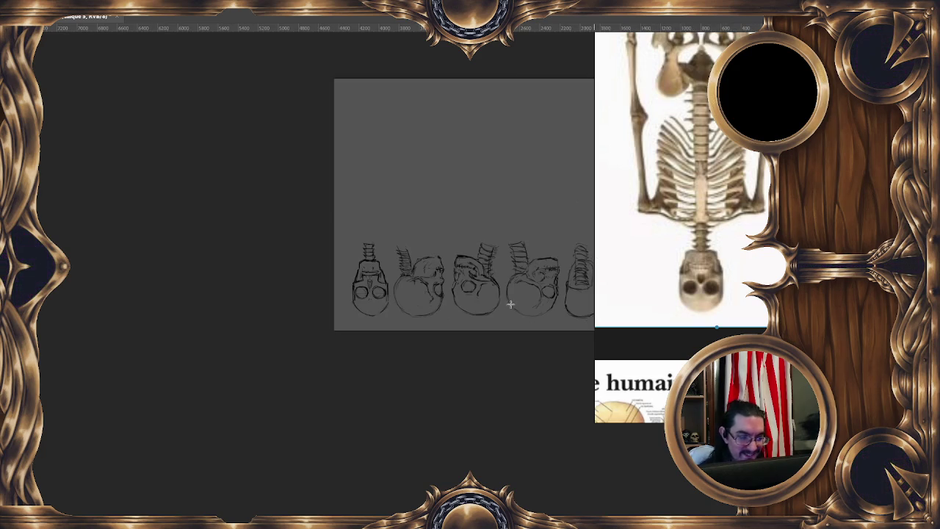
pyautogui.moveTo(448, 319); pyautogui.dragTo(286, 310)
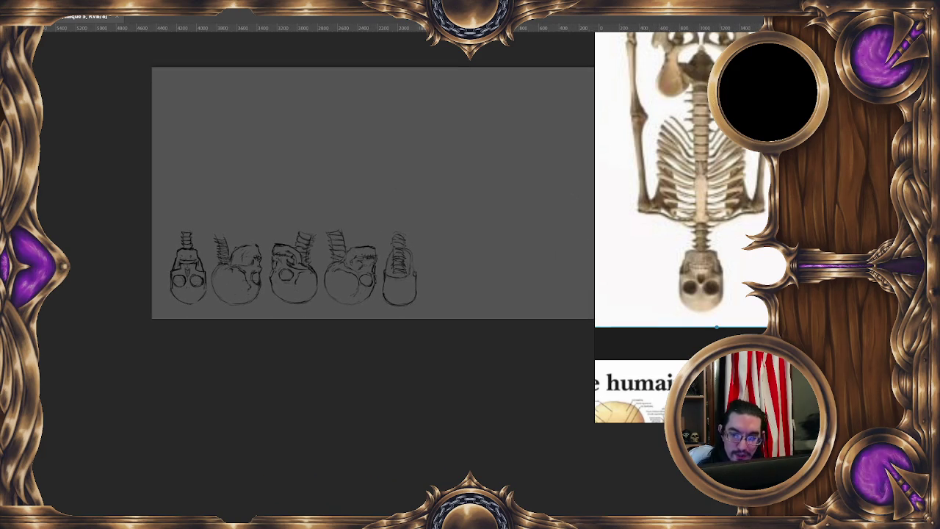
pyautogui.press('Delete')
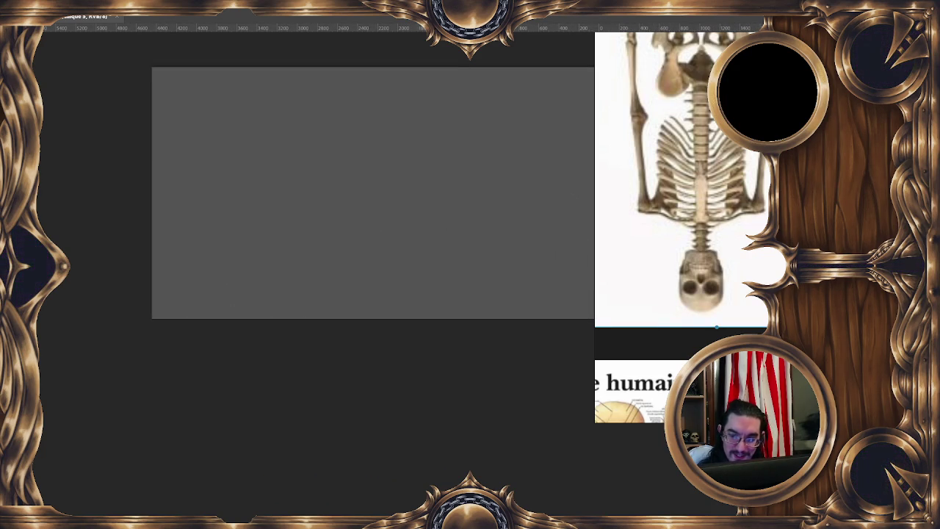
pyautogui.hotkey('ctrl', 'g')
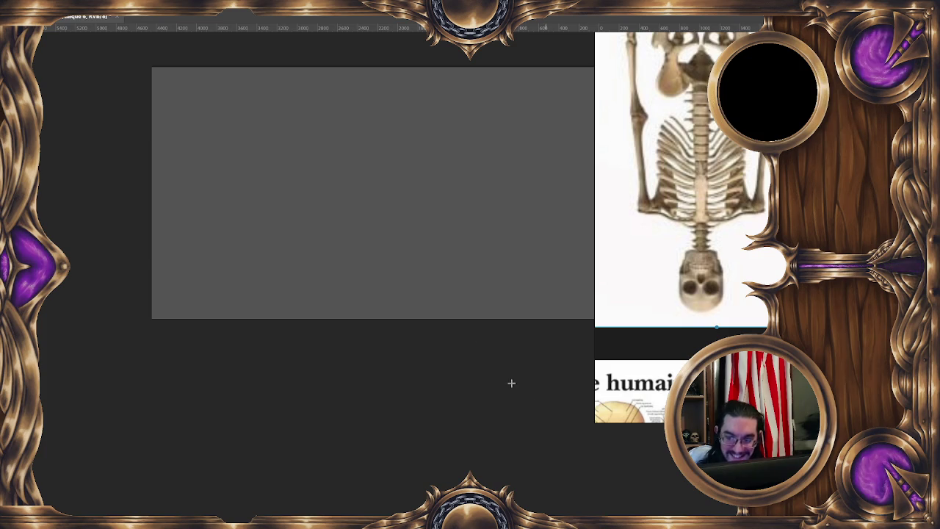
# Step: Block in the torso box with a horizontal base line, vertical guide, top edge and right side
pyautogui.moveTo(531, 393); pyautogui.dragTo(387, 306)
pyautogui.moveTo(457, 241); pyautogui.dragTo(486, 212)
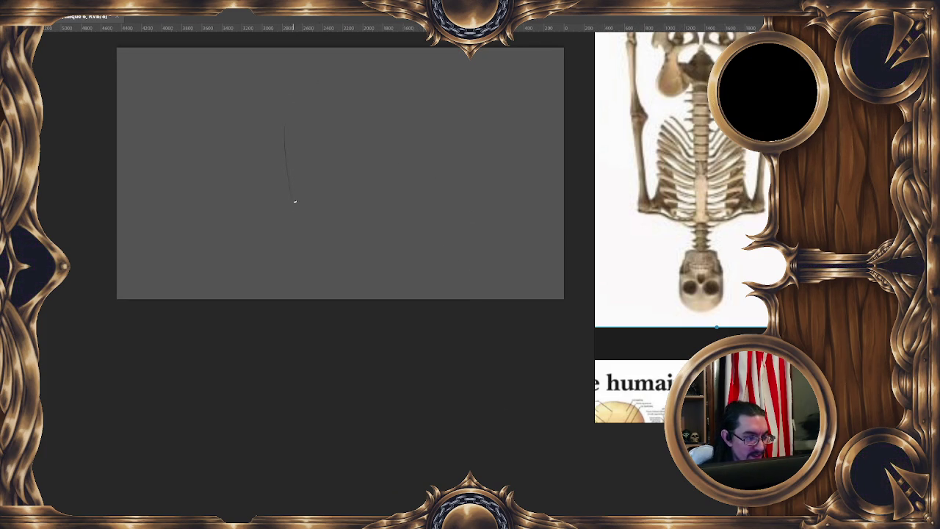
pyautogui.moveTo(292, 199); pyautogui.dragTo(338, 207)
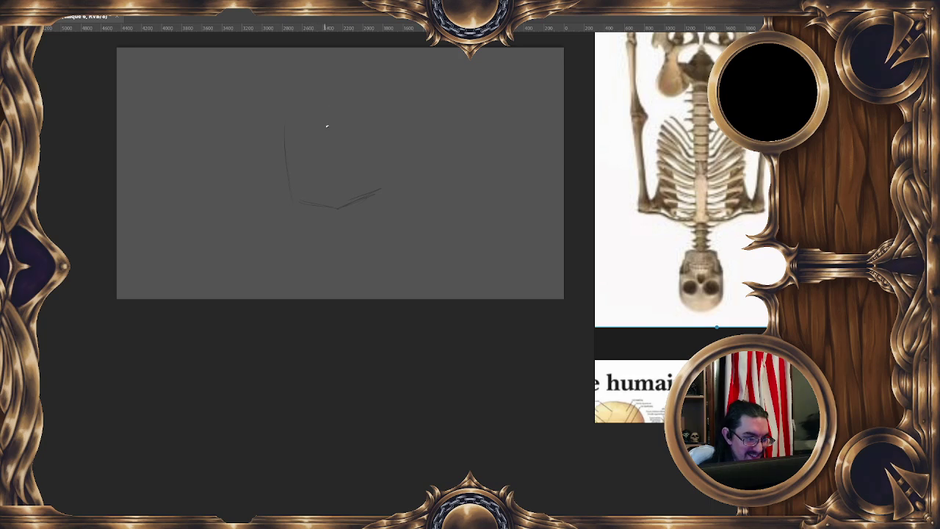
pyautogui.moveTo(324, 107); pyautogui.dragTo(327, 224)
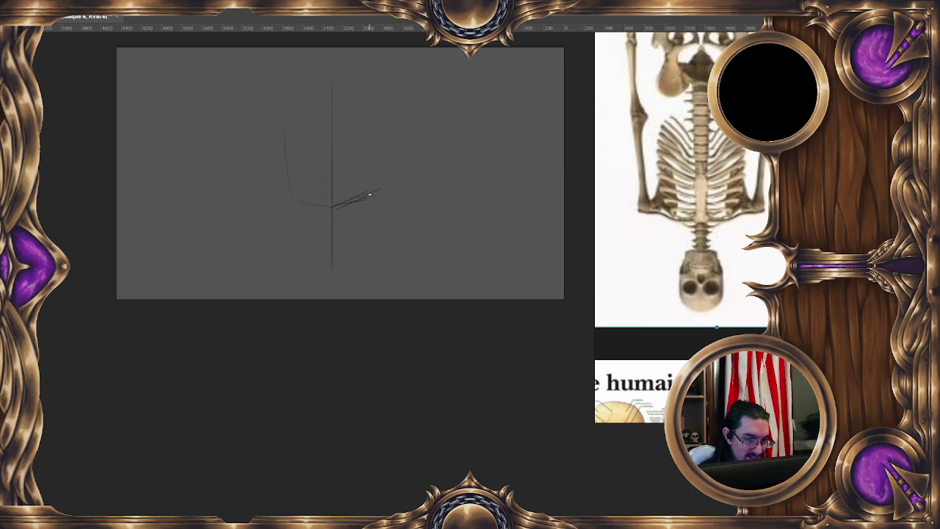
pyautogui.press('e')
pyautogui.moveTo(372, 197)
pyautogui.mouseDown()
pyautogui.moveTo(348, 202)
pyautogui.moveTo(380, 198)
pyautogui.mouseUp()
pyautogui.moveTo(295, 205); pyautogui.dragTo(325, 208)
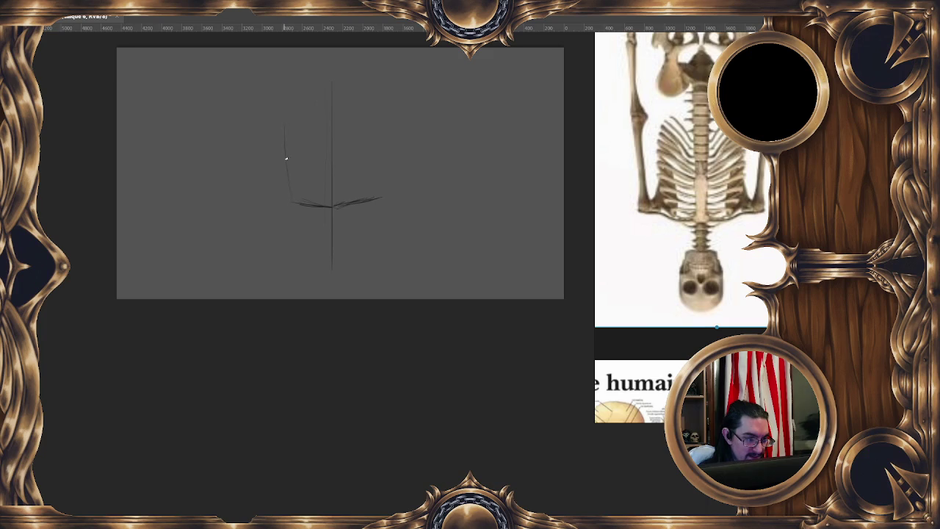
pyautogui.moveTo(290, 103)
pyautogui.mouseDown()
pyautogui.moveTo(352, 105)
pyautogui.moveTo(382, 179)
pyautogui.mouseUp()
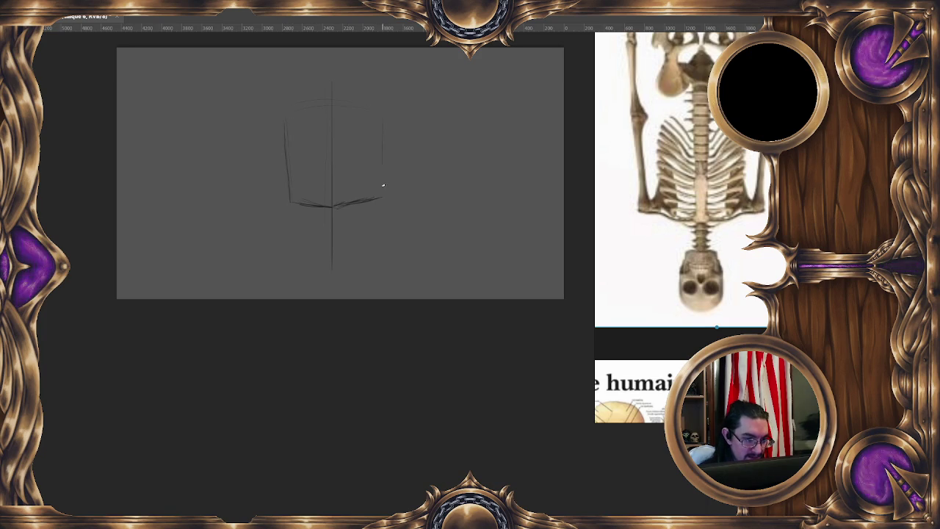
# Step: Redo the centre line and erase the doubled centre strokes inside the box
pyautogui.moveTo(388, 120); pyautogui.dragTo(381, 103)
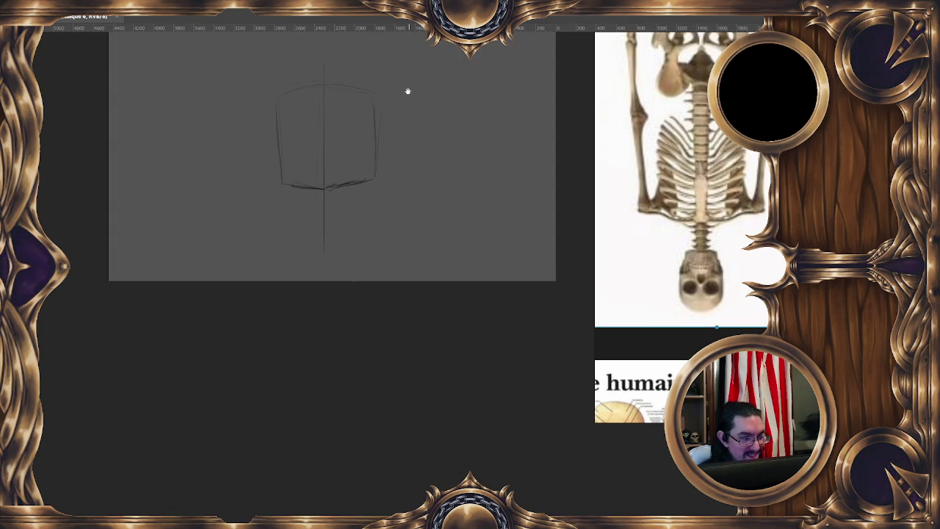
pyautogui.moveTo(331, 74); pyautogui.dragTo(329, 248)
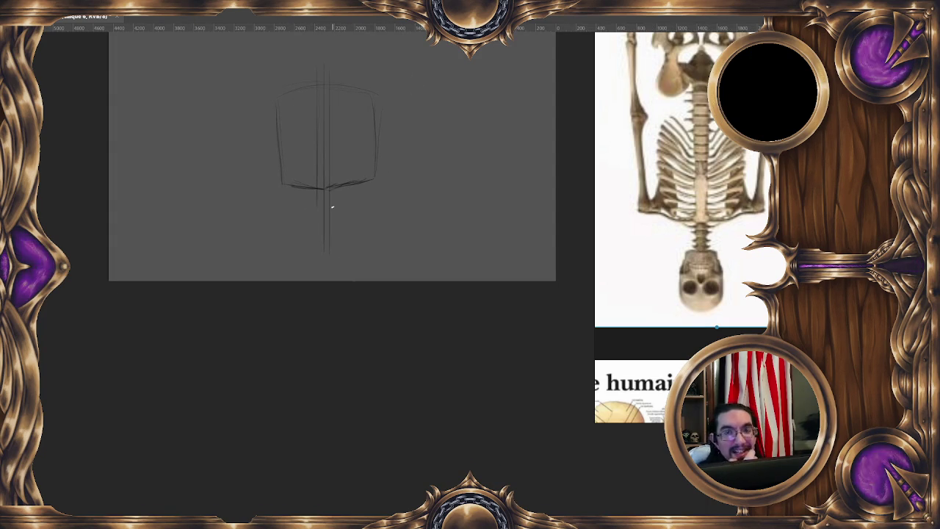
pyautogui.hotkey('ctrl', 'z')
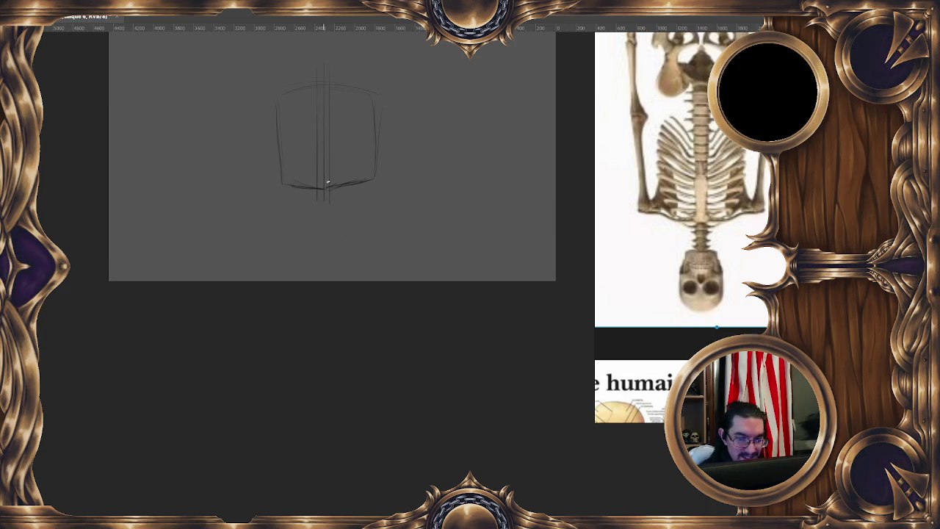
pyautogui.moveTo(320, 188); pyautogui.dragTo(318, 209)
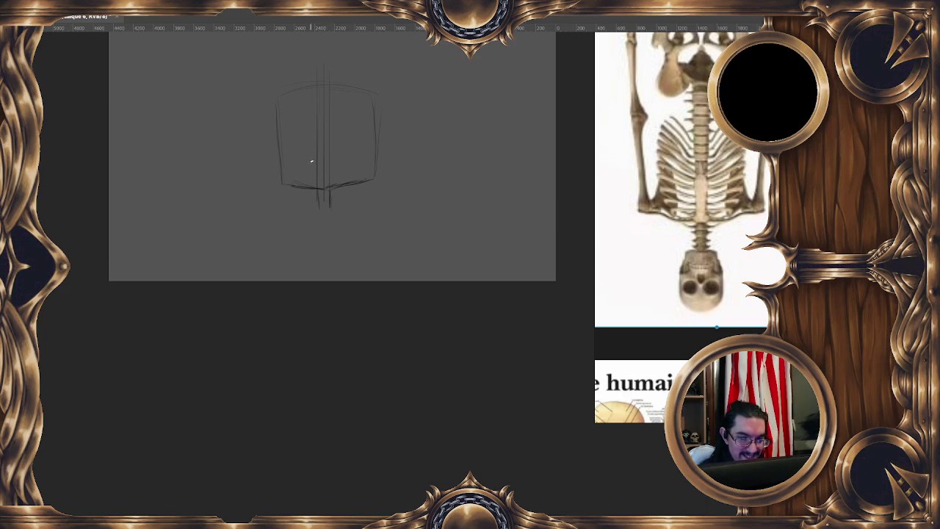
pyautogui.press('e')
pyautogui.moveTo(323, 168); pyautogui.dragTo(323, 77)
pyautogui.press('b')
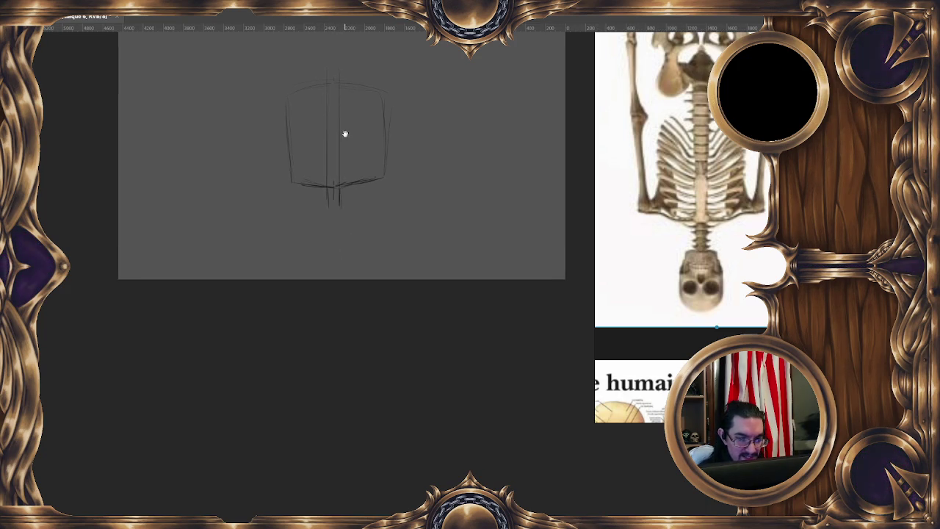
# Step: Draw both edges of the central spine and mark vertebra segments along it
pyautogui.moveTo(336, 136); pyautogui.dragTo(344, 134)
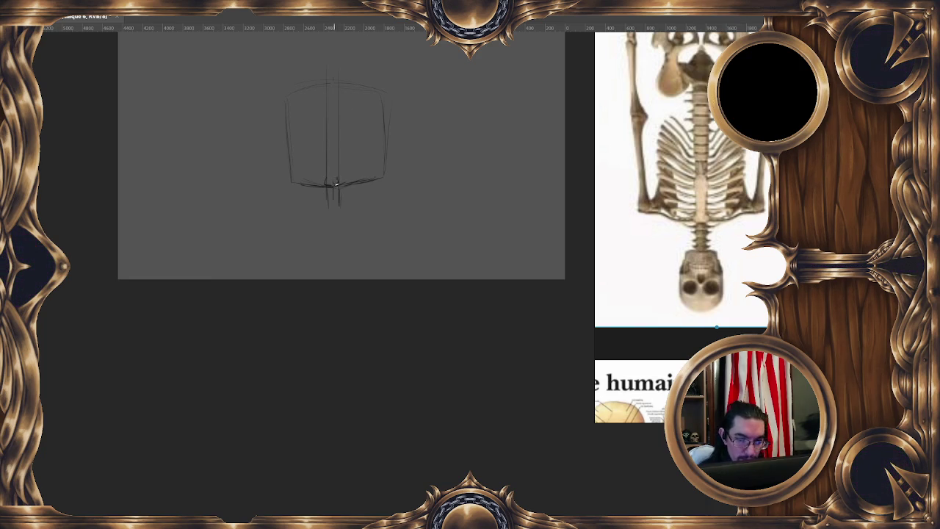
pyautogui.moveTo(326, 177); pyautogui.dragTo(327, 141)
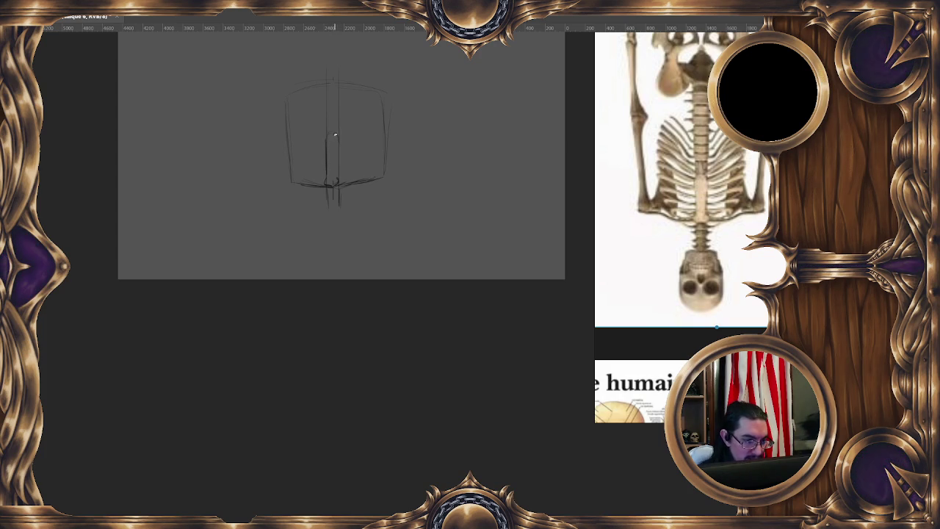
pyautogui.moveTo(334, 134); pyautogui.dragTo(337, 178)
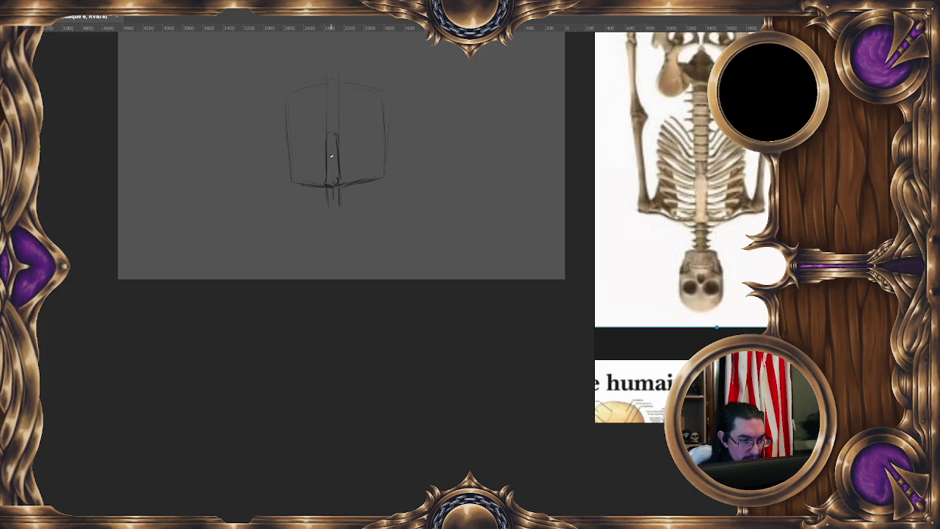
pyautogui.moveTo(325, 153); pyautogui.dragTo(271, 155)
pyautogui.hotkey('ctrl', 'z')
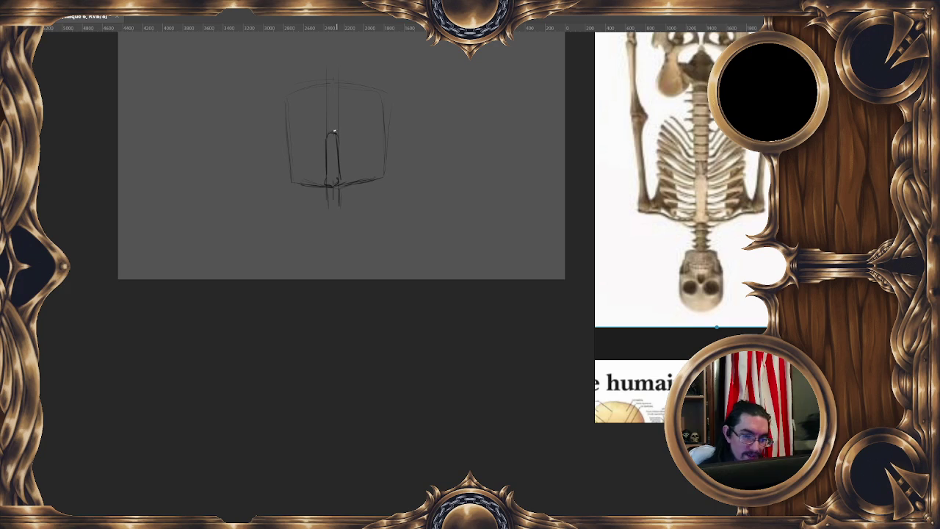
pyautogui.moveTo(332, 125); pyautogui.dragTo(335, 95)
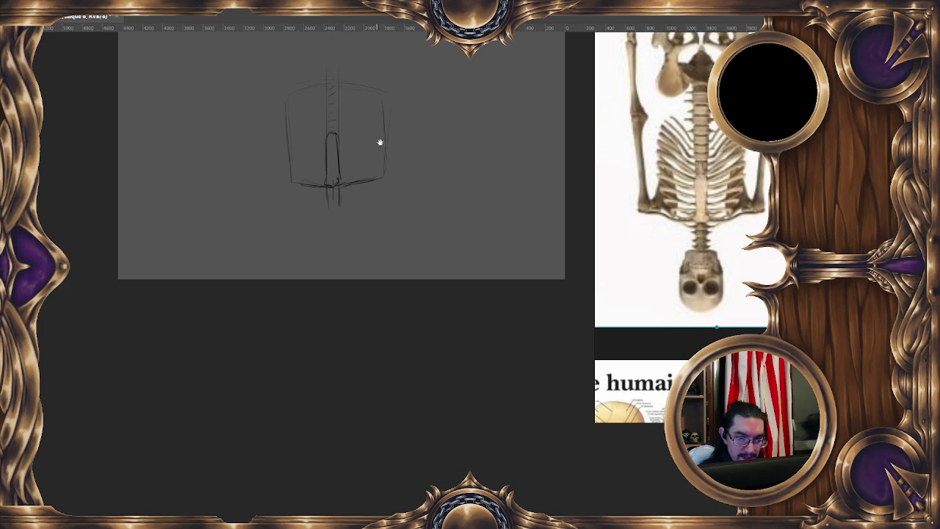
# Step: Erase the bottom line, redraw the curved lower edge, and reinforce the sternum and lower-left edge
pyautogui.moveTo(364, 137); pyautogui.dragTo(357, 124)
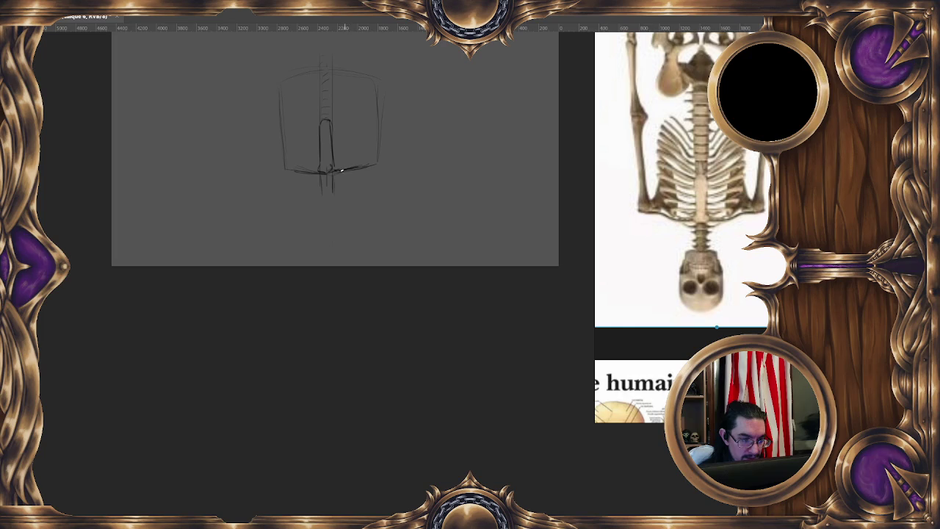
pyautogui.moveTo(350, 171)
pyautogui.mouseDown()
pyautogui.moveTo(314, 171)
pyautogui.moveTo(376, 157)
pyautogui.mouseUp()
pyautogui.moveTo(311, 173); pyautogui.dragTo(282, 169)
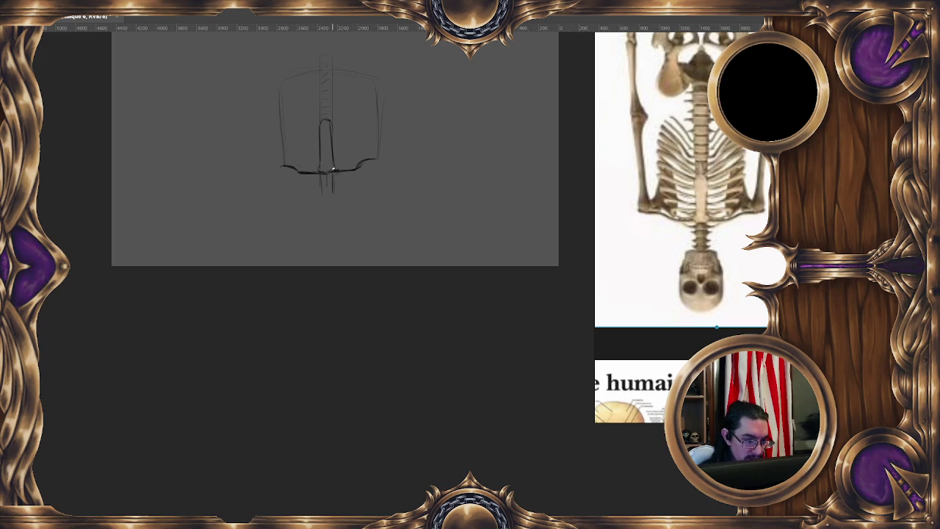
pyautogui.moveTo(332, 163); pyautogui.dragTo(333, 129)
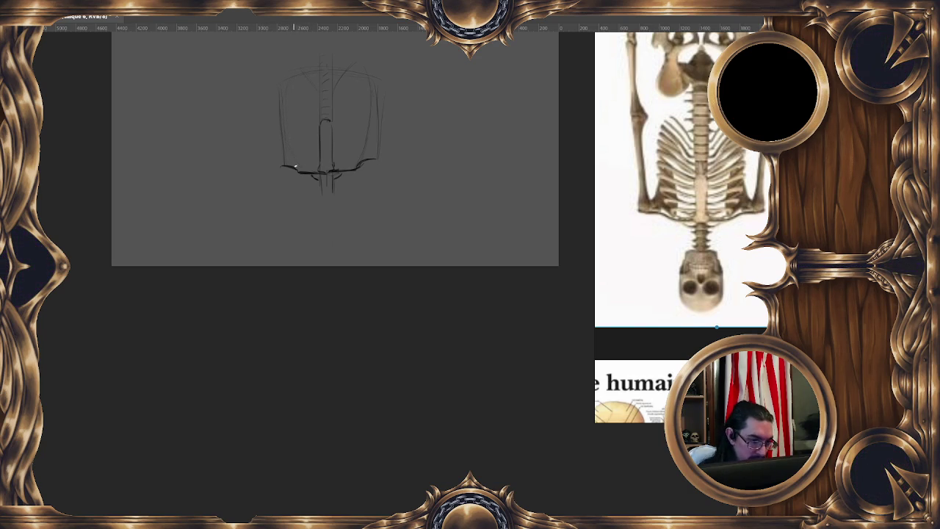
pyautogui.moveTo(293, 125); pyautogui.dragTo(285, 167)
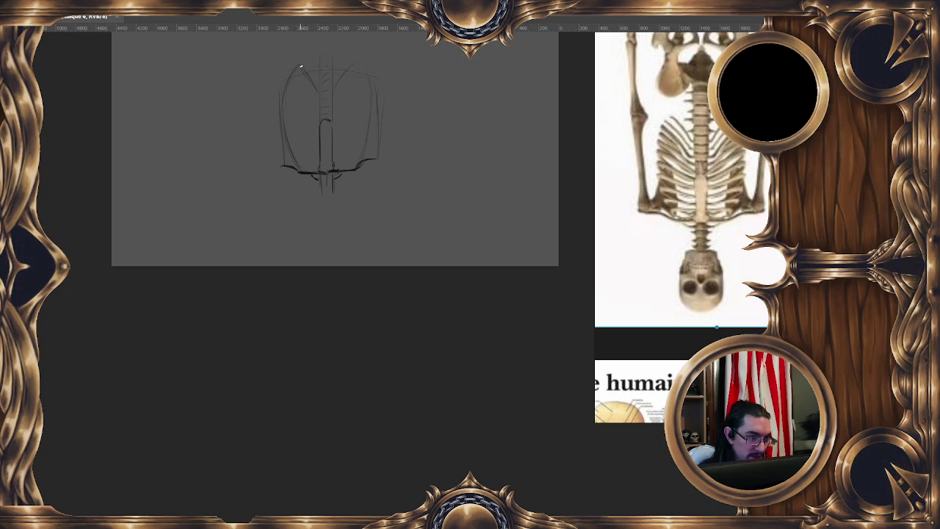
# Step: Draw the curved outer contour on the right side of the ribcage beside the spine
pyautogui.moveTo(356, 67); pyautogui.dragTo(360, 151)
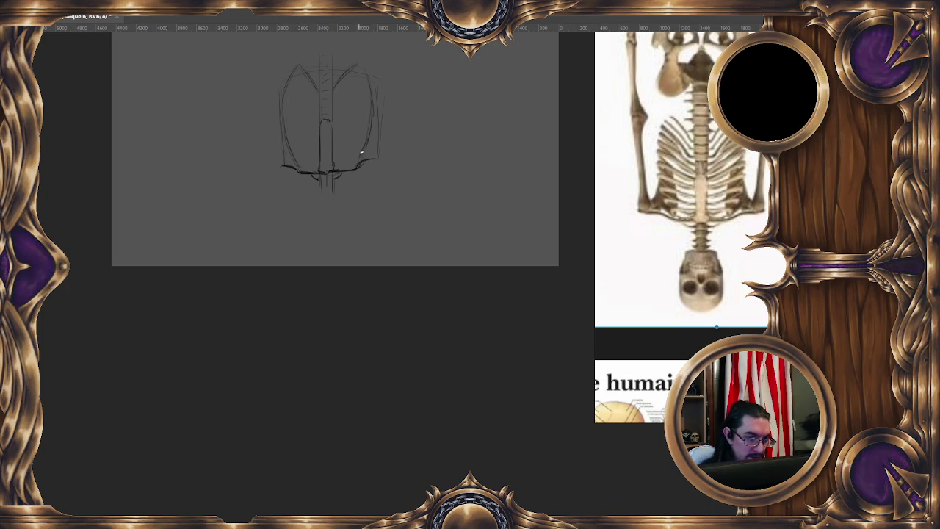
pyautogui.press('e')
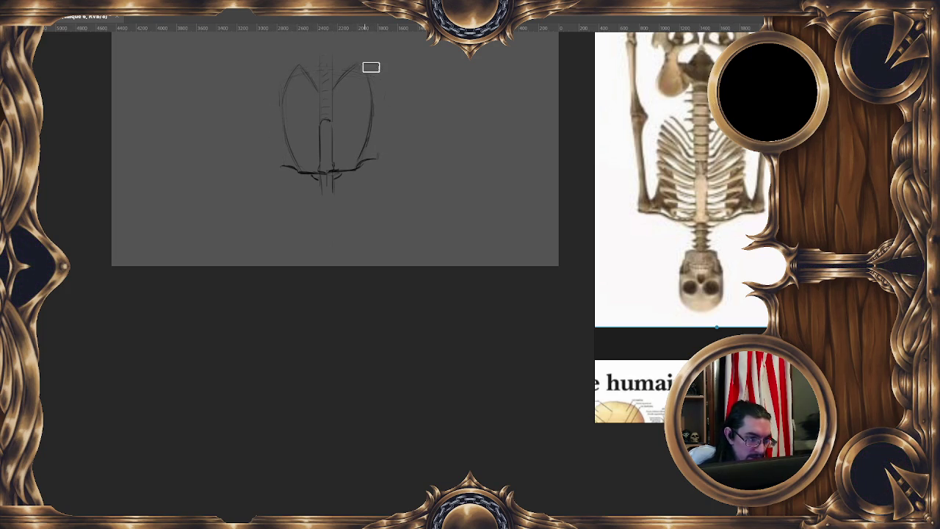
pyautogui.press('e')
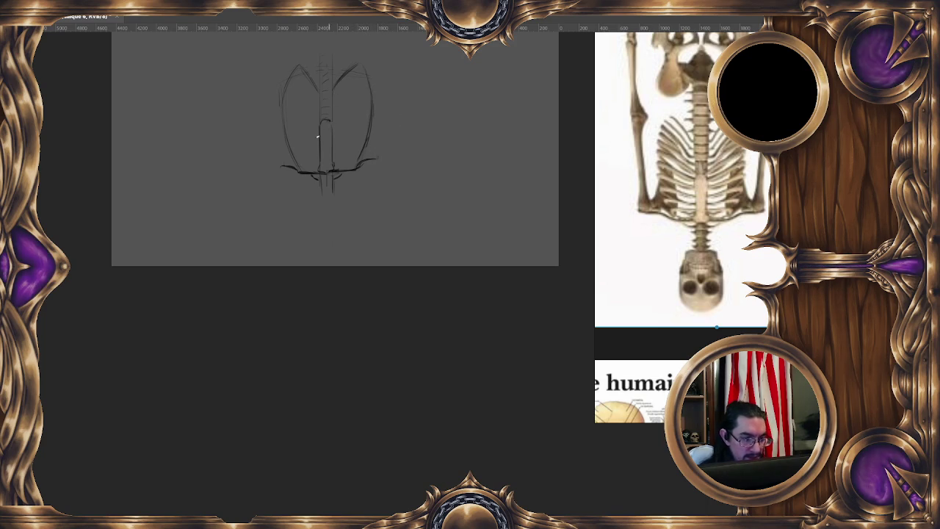
pyautogui.moveTo(364, 153); pyautogui.dragTo(357, 136)
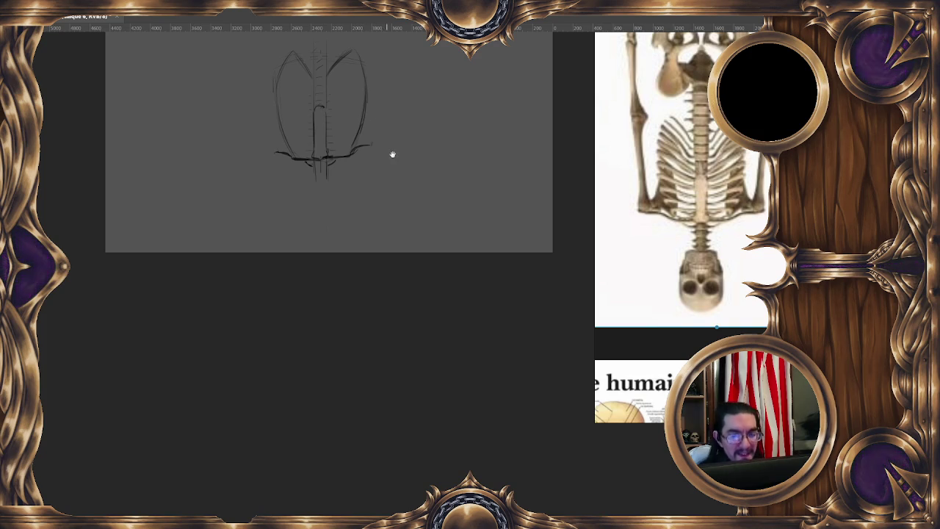
# Step: Fill the ribcage's right half with curved rib lines, then mirror the view to check them
pyautogui.moveTo(403, 182); pyautogui.dragTo(415, 176)
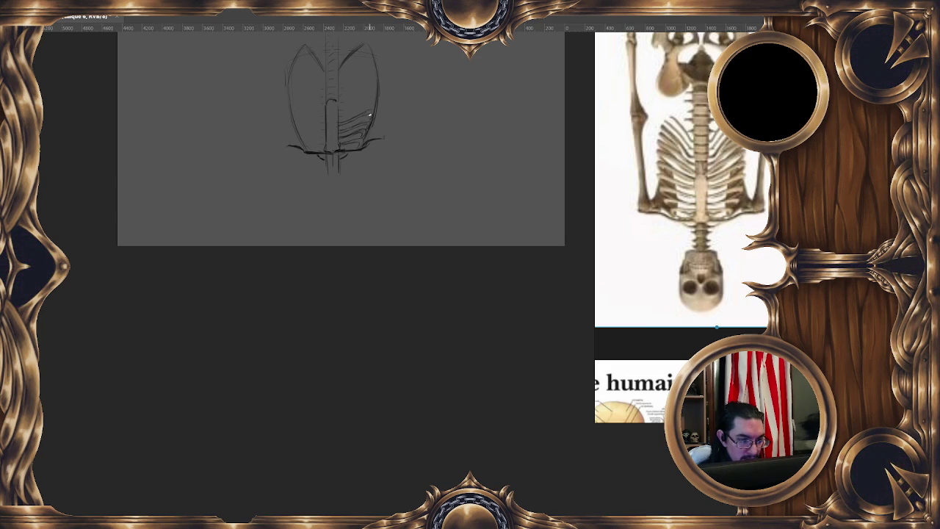
pyautogui.moveTo(362, 128); pyautogui.dragTo(361, 139)
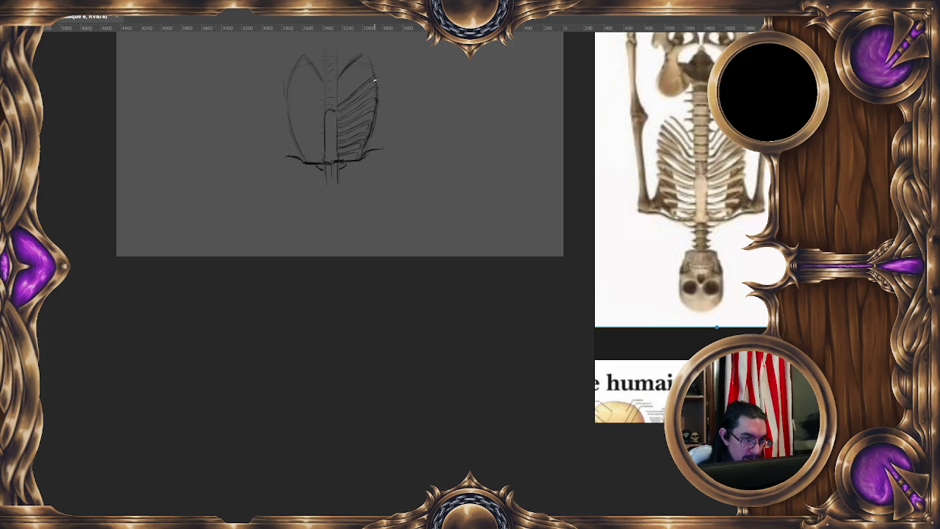
pyautogui.scroll(1, 345, 96)
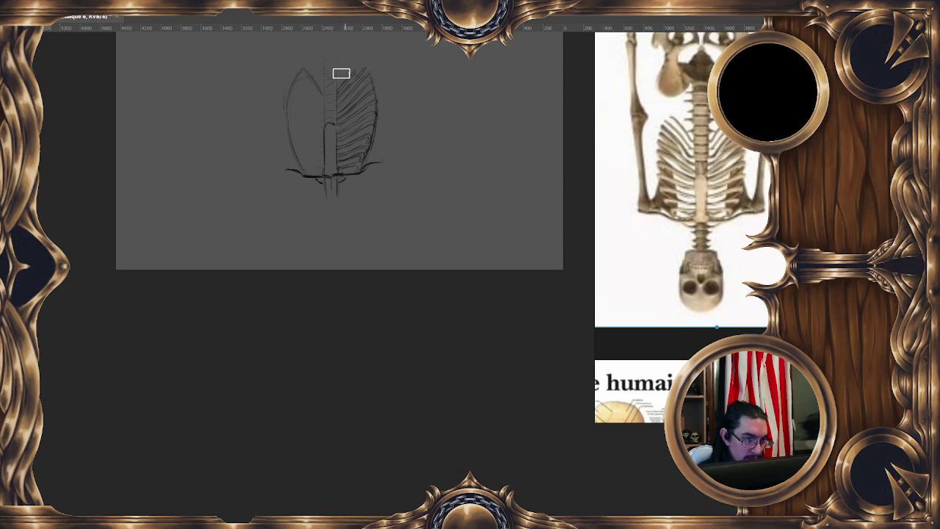
pyautogui.moveTo(436, 105); pyautogui.dragTo(421, 134)
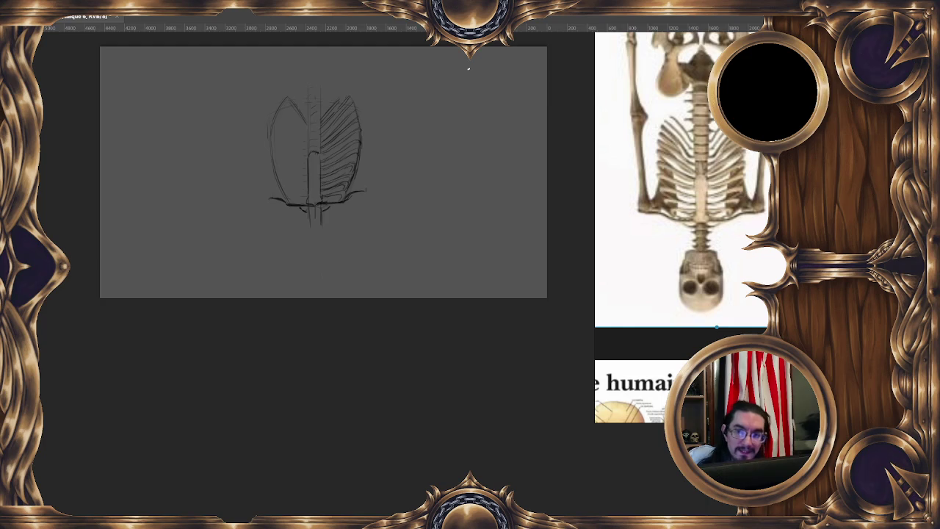
pyautogui.press('m')
pyautogui.moveTo(445, 227); pyautogui.dragTo(213, 198)
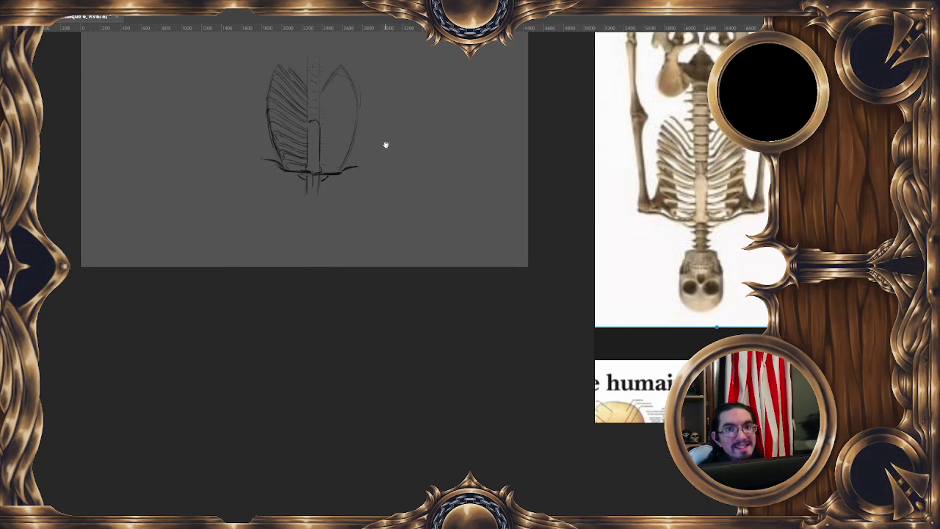
# Step: Add a dark stroke to the ribcage's right side and a vertebra block on the spine
pyautogui.moveTo(379, 151); pyautogui.dragTo(383, 137)
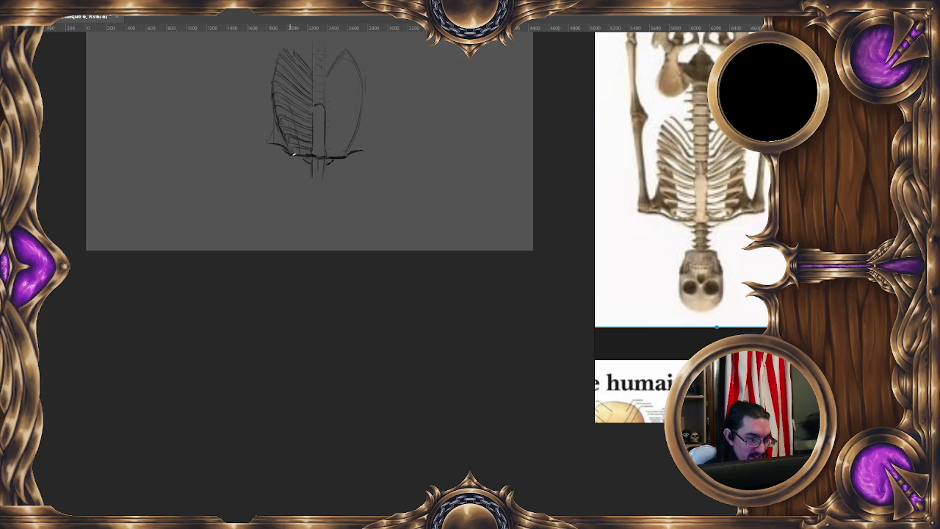
pyautogui.moveTo(371, 132); pyautogui.dragTo(325, 115)
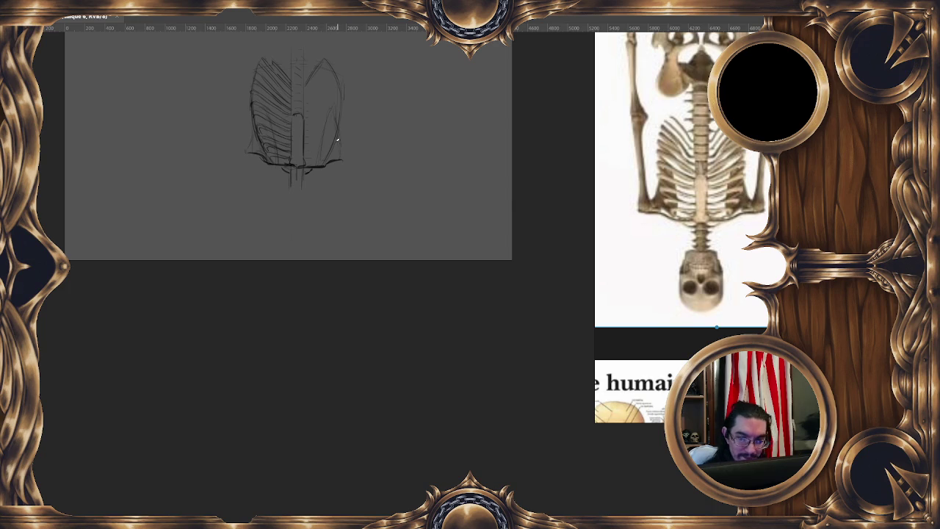
pyautogui.moveTo(328, 118); pyautogui.dragTo(317, 159)
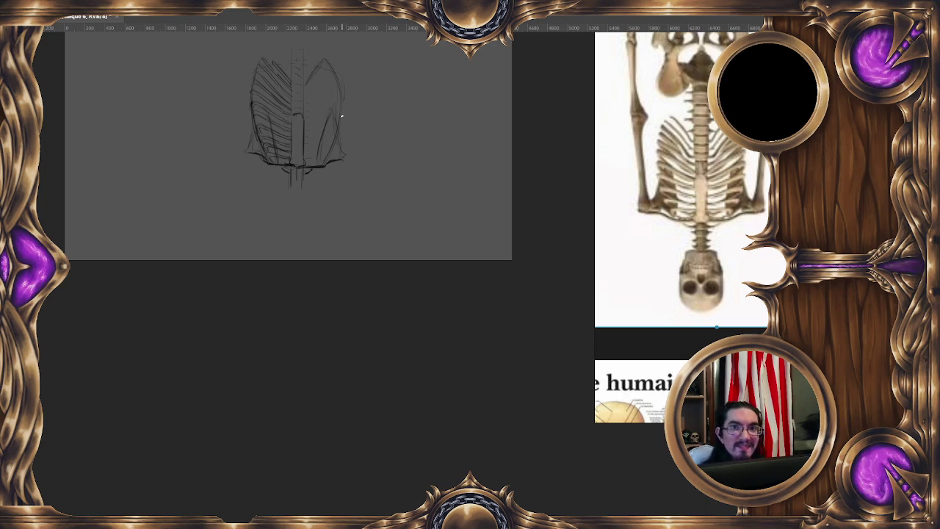
pyautogui.moveTo(340, 172); pyautogui.dragTo(353, 168)
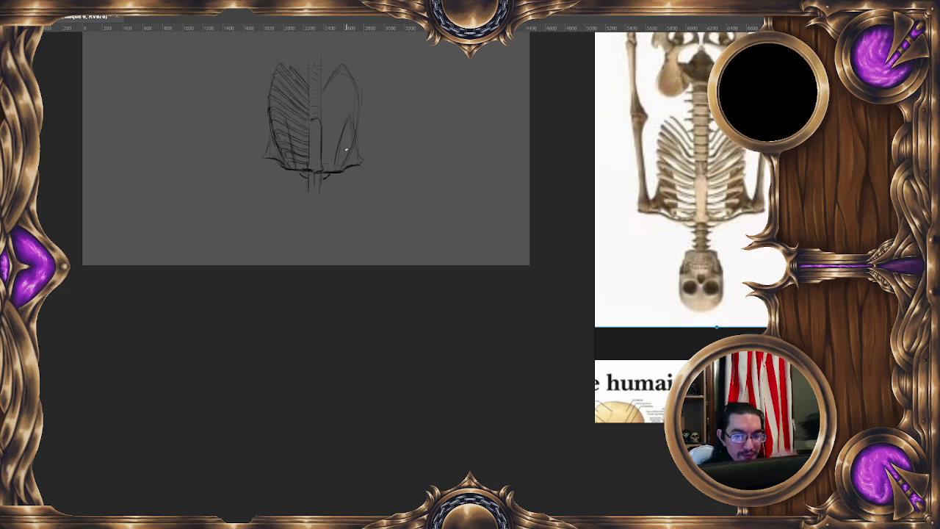
pyautogui.moveTo(332, 97); pyautogui.dragTo(334, 107)
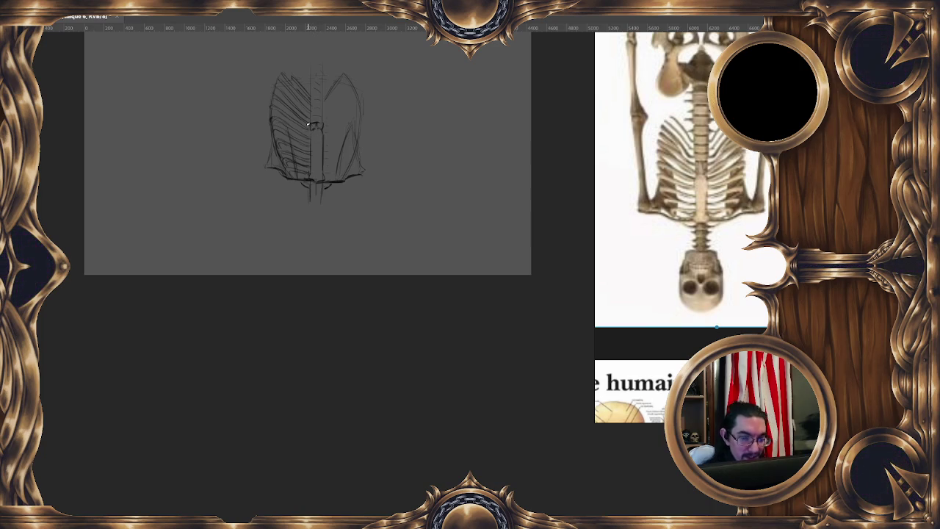
pyautogui.moveTo(311, 118); pyautogui.dragTo(321, 130)
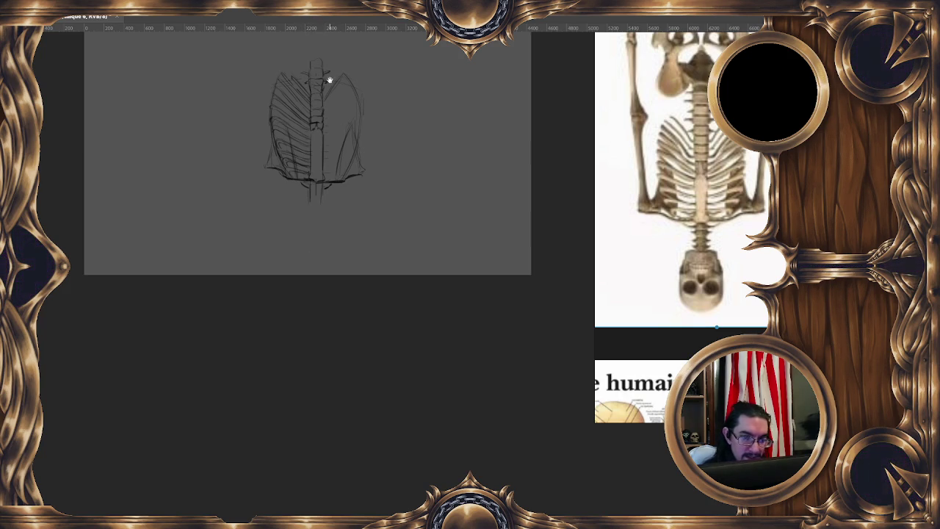
# Step: Pan and zoom around the spine while stacking vertebra blocks up its centre
pyautogui.moveTo(329, 79); pyautogui.dragTo(331, 98)
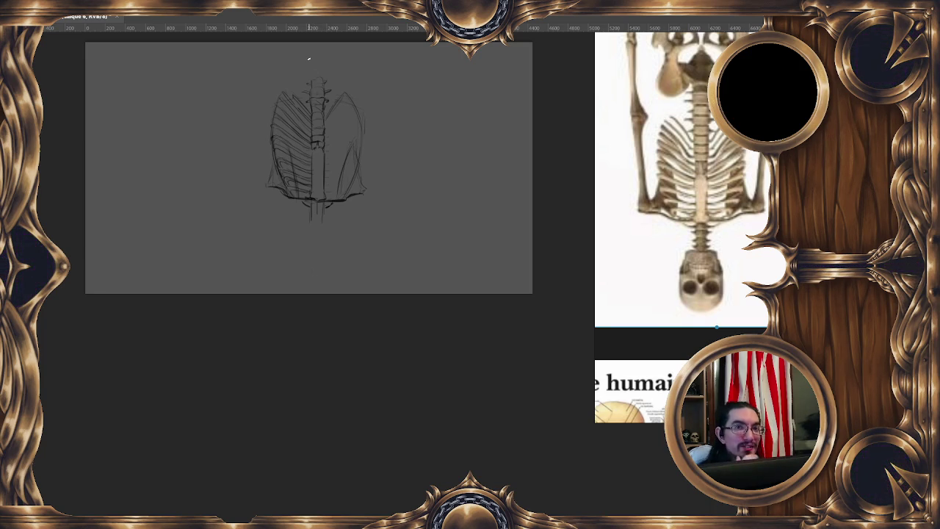
pyautogui.scroll(-1, 343, 143)
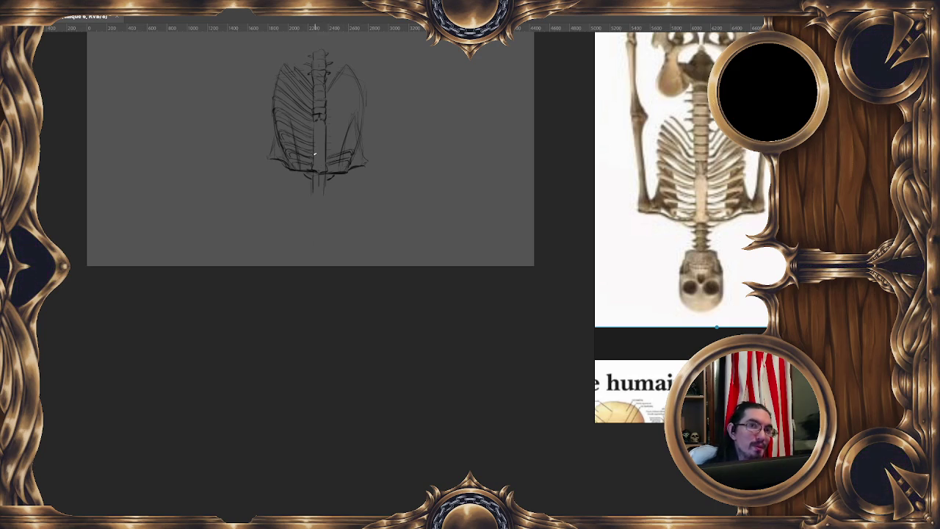
pyautogui.scroll(1, 341, 167)
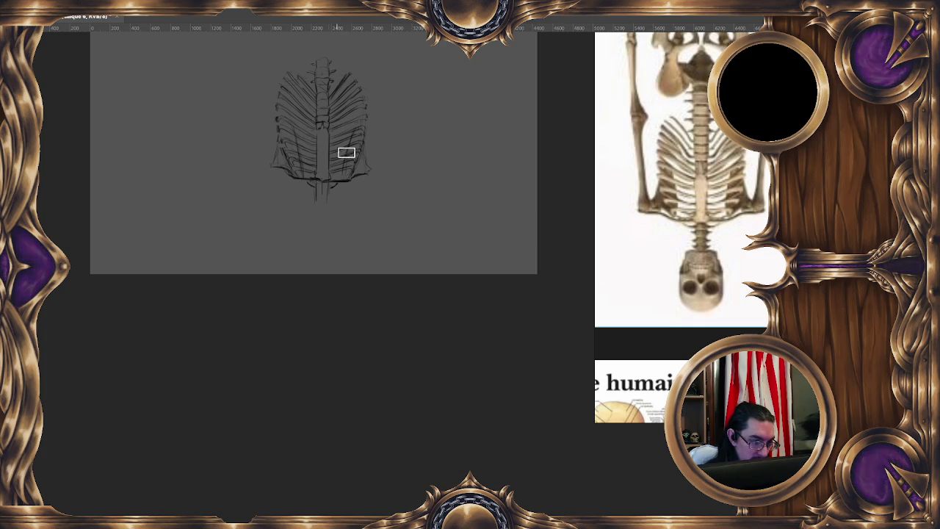
# Step: Shrink the brush with [ and reposition the ribcage to draw ribs on both sides
pyautogui.press('[')
pyautogui.press('[')
pyautogui.press('[')
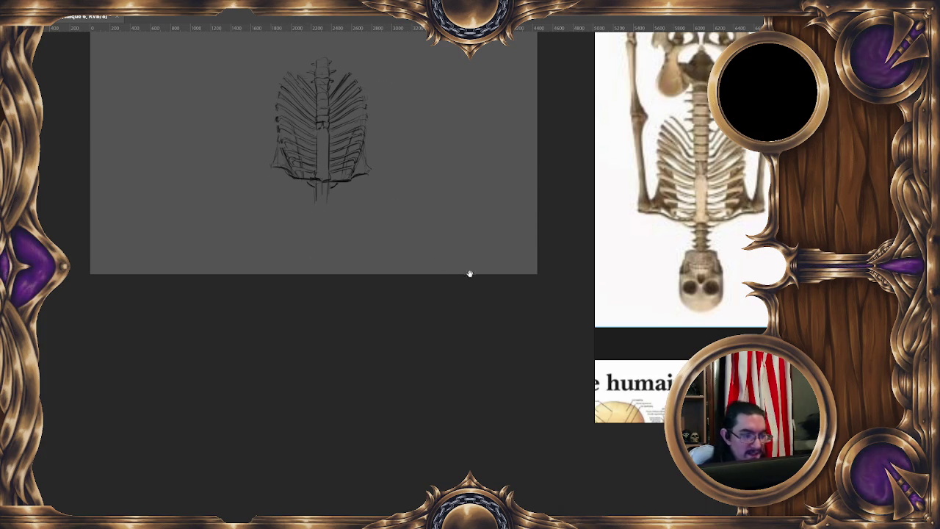
pyautogui.moveTo(525, 255); pyautogui.dragTo(499, 304)
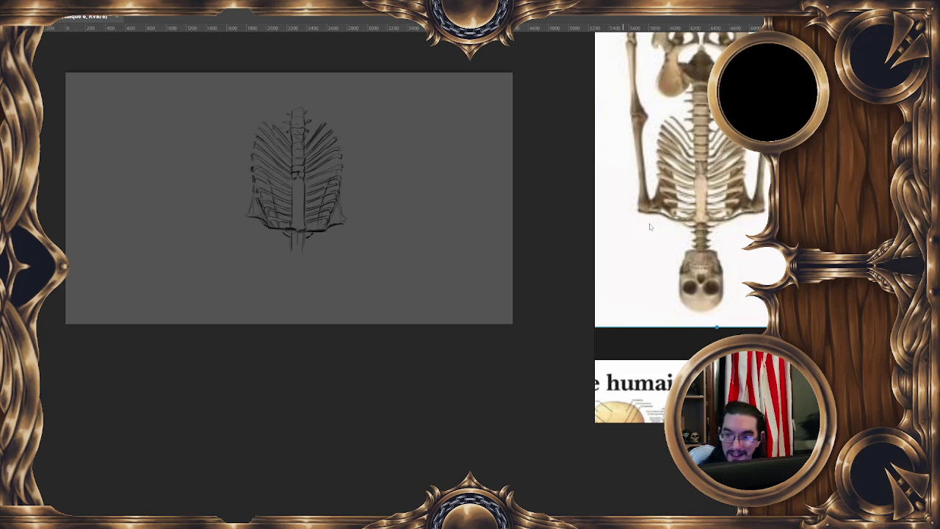
# Step: Mirror the canvas view and pan the ribcage back to centre to check proportions
pyautogui.press('m')
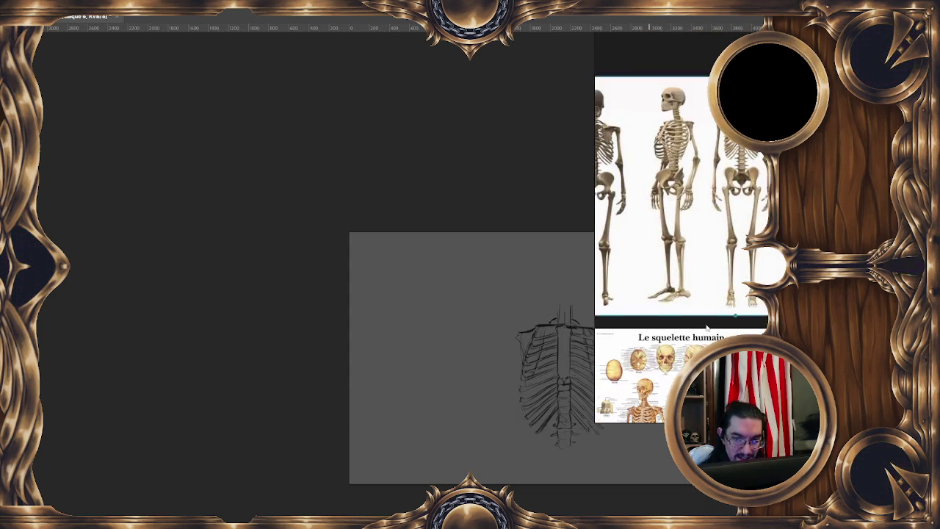
pyautogui.moveTo(488, 345); pyautogui.dragTo(308, 201)
pyautogui.moveTo(474, 308)
pyautogui.mouseDown()
pyautogui.moveTo(437, 281)
pyautogui.moveTo(391, 170)
pyautogui.mouseUp()
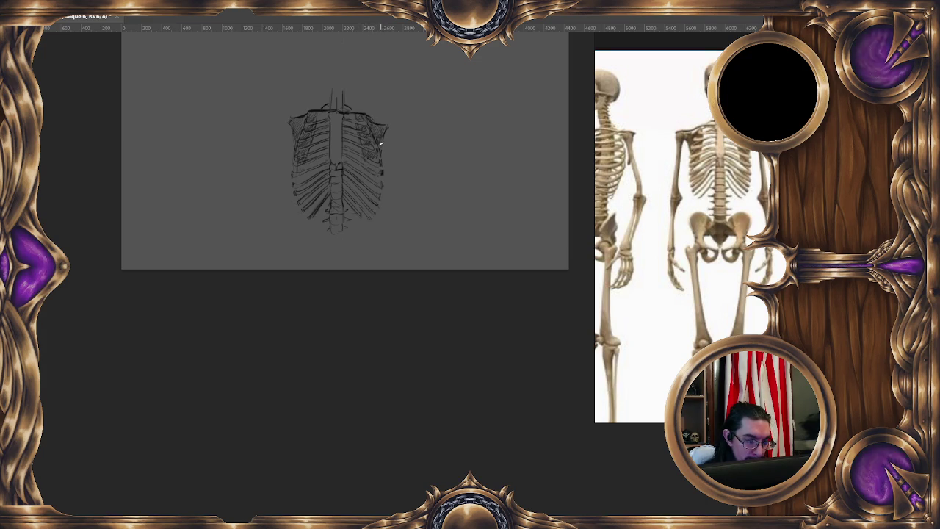
# Step: Pan the view to reposition the ribcage sketch for drawing the shoulder blades
pyautogui.moveTo(419, 111); pyautogui.dragTo(413, 137)
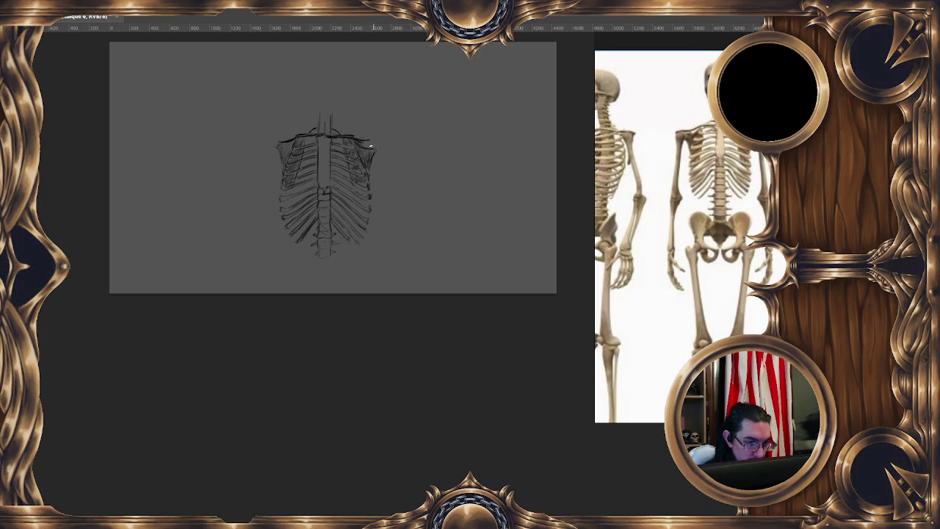
# Step: Rotate the upper-right shoulder piece about 20°, deselect it, and dab a round right shoulder joint
pyautogui.rightClick(365, 146)
pyautogui.press('Escape')
pyautogui.rightClick(371, 157)
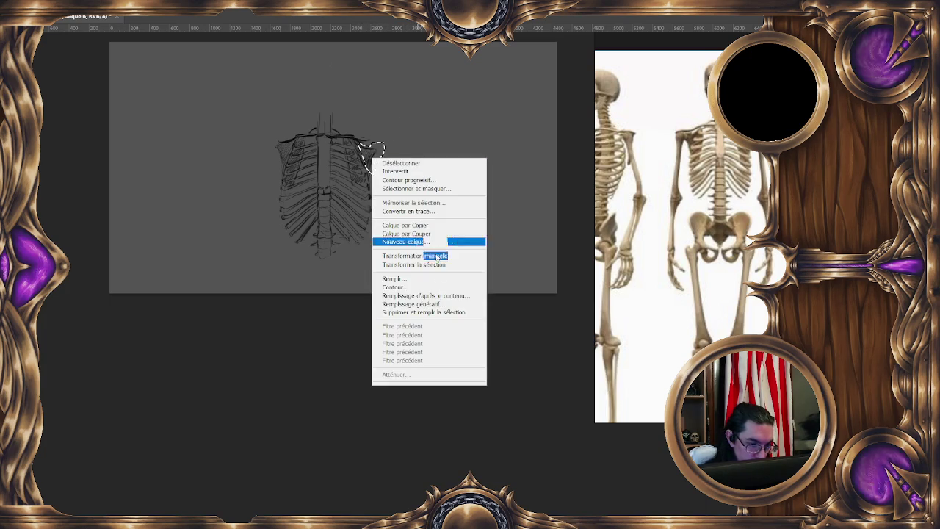
pyautogui.click(415, 255)
pyautogui.moveTo(389, 163); pyautogui.dragTo(370, 136)
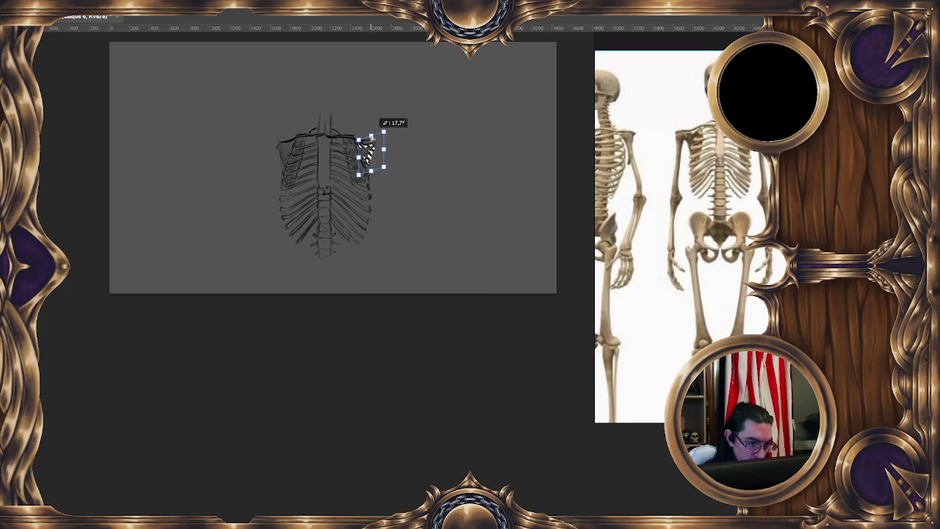
pyautogui.press('Return')
pyautogui.hotkey('ctrl', 'd')
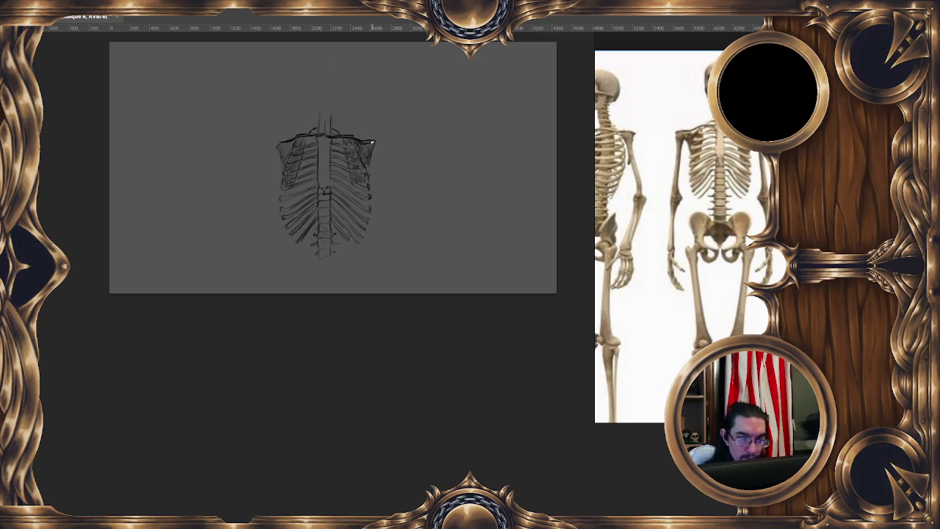
pyautogui.moveTo(373, 143); pyautogui.dragTo(374, 142)
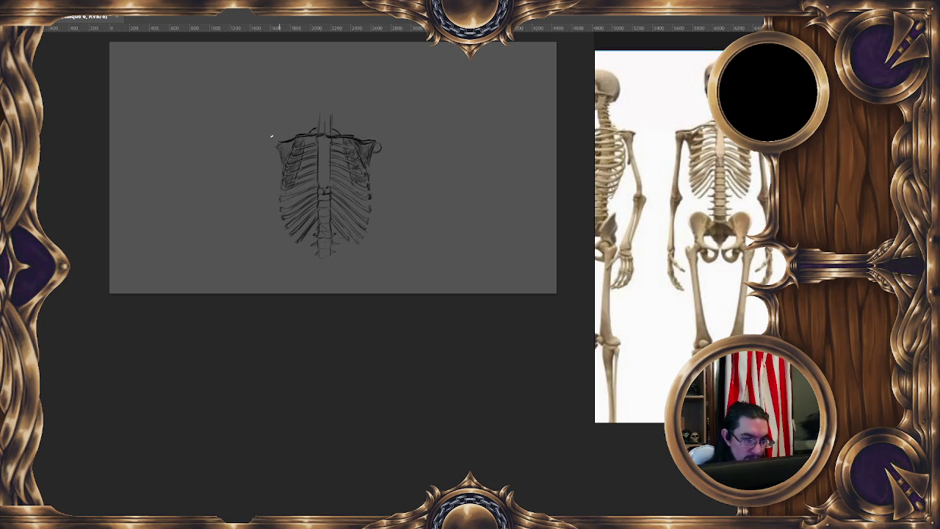
# Step: Add a round left shoulder joint and a short line at the spine's top
pyautogui.moveTo(277, 150); pyautogui.dragTo(275, 147)
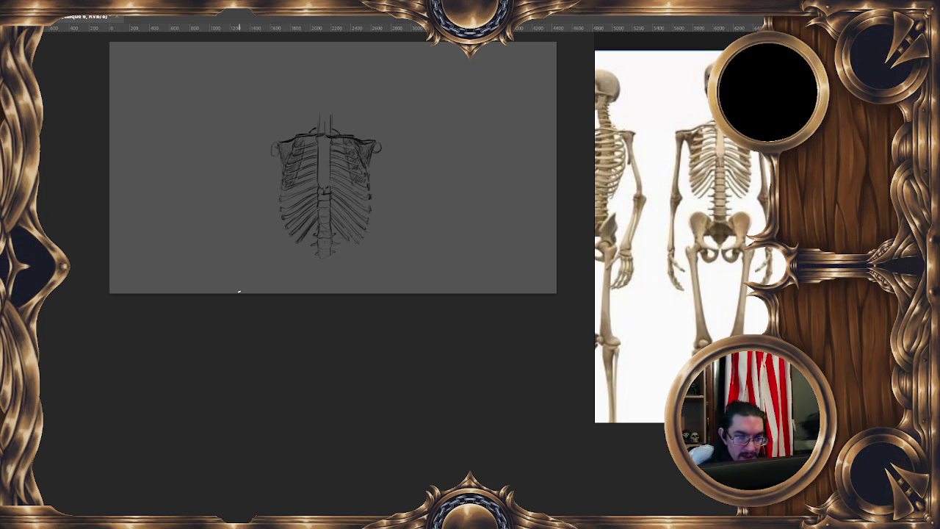
pyautogui.moveTo(392, 142); pyautogui.dragTo(378, 161)
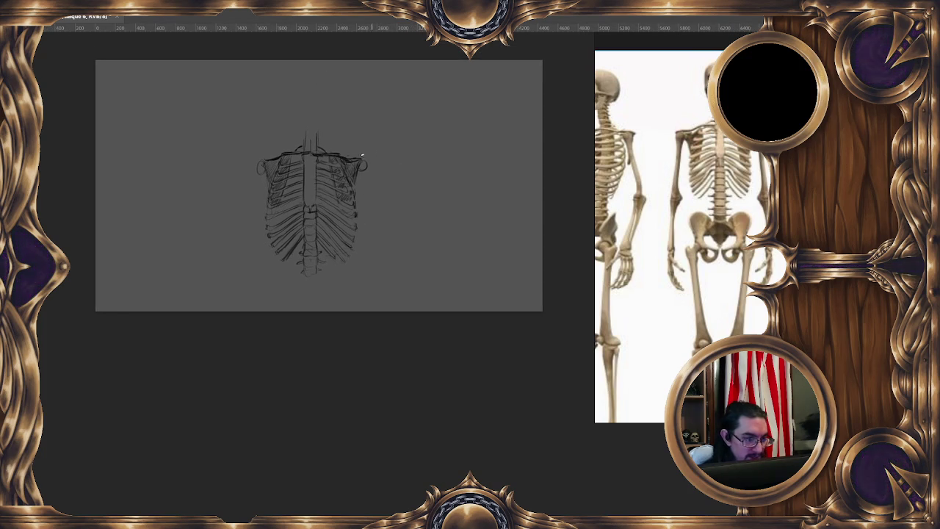
pyautogui.rightClick(329, 193)
pyautogui.press('Escape')
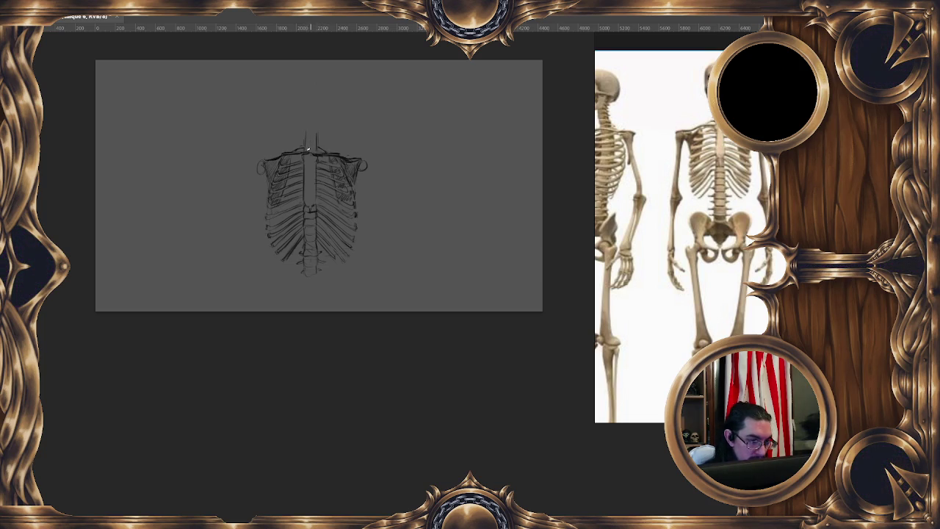
pyautogui.moveTo(309, 149); pyautogui.dragTo(306, 139)
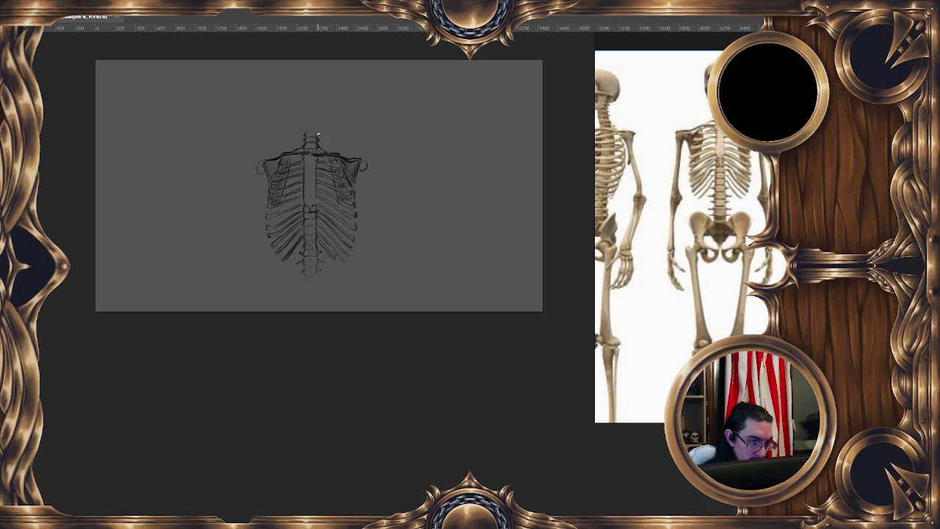
# Step: Shrink the ribcage layer and move it into the canvas's top-left corner
pyautogui.rightClick(328, 177)
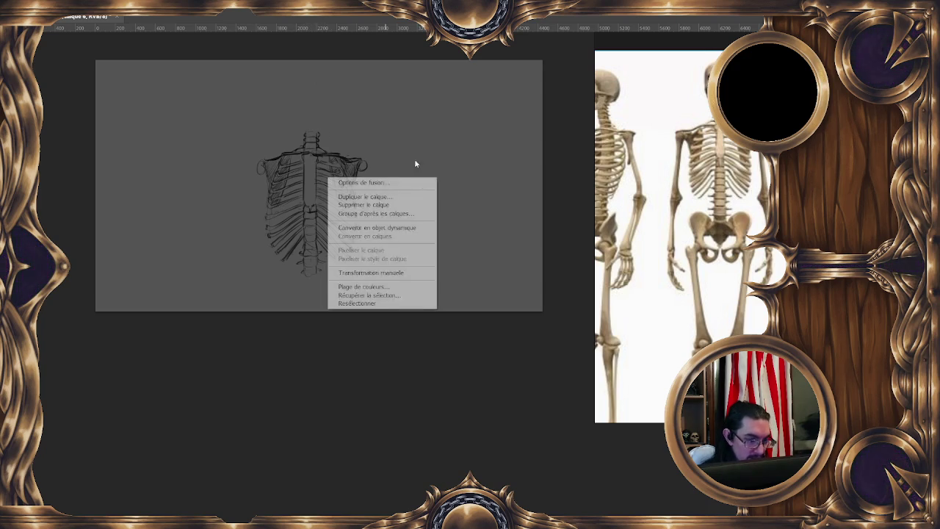
pyautogui.click(371, 272)
pyautogui.moveTo(367, 280); pyautogui.dragTo(324, 244)
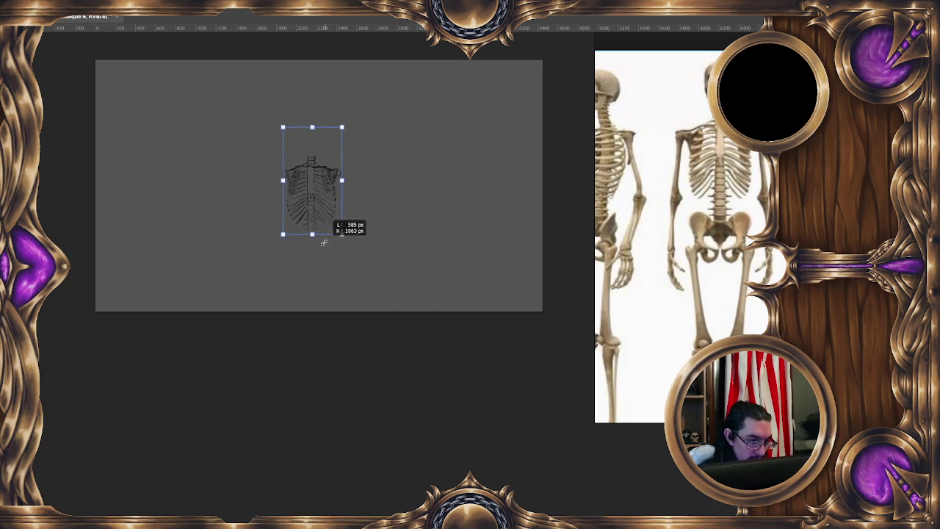
pyautogui.moveTo(312, 183); pyautogui.dragTo(139, 106)
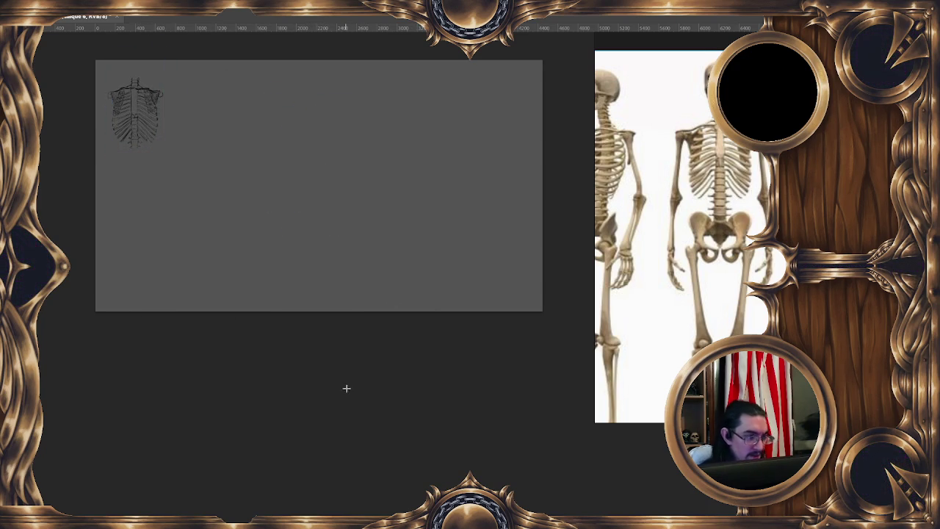
pyautogui.press('Return')
pyautogui.hotkey('ctrl', 'shift', 'n')
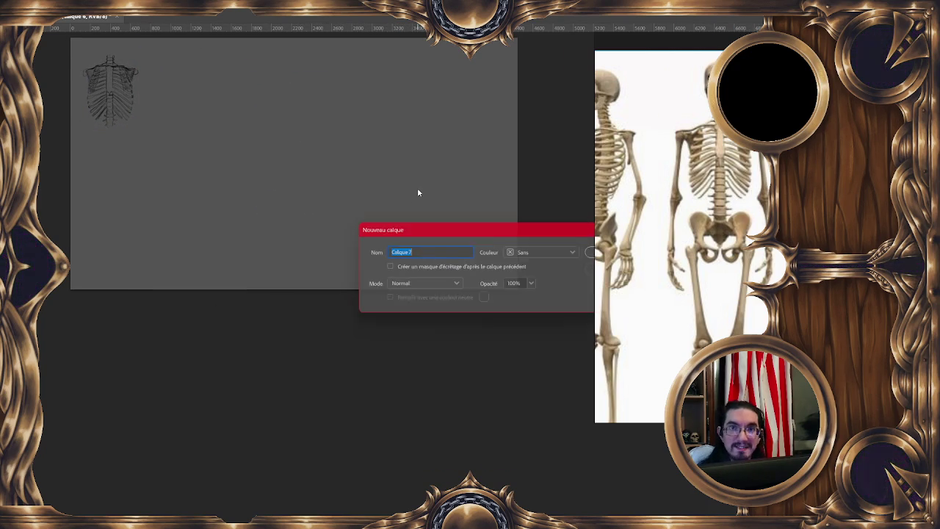
# Step: Create layer Calque 7 and sketch a tall arched side-view torso outline at the centre
pyautogui.press('Return')
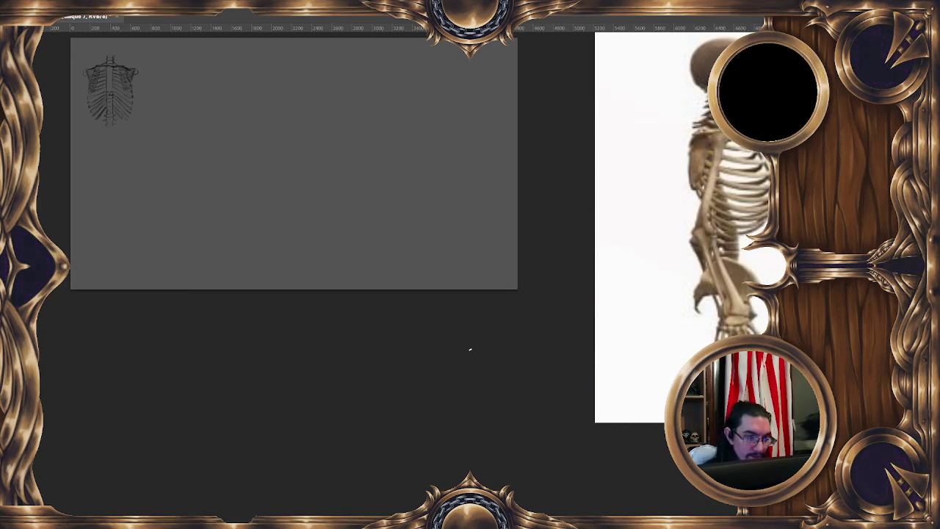
pyautogui.moveTo(301, 129); pyautogui.dragTo(303, 176)
pyautogui.moveTo(302, 111)
pyautogui.mouseDown()
pyautogui.moveTo(321, 102)
pyautogui.moveTo(344, 173)
pyautogui.moveTo(298, 144)
pyautogui.mouseUp()
pyautogui.moveTo(309, 105); pyautogui.dragTo(328, 102)
pyautogui.moveTo(346, 172)
pyautogui.mouseDown()
pyautogui.moveTo(345, 135)
pyautogui.moveTo(343, 173)
pyautogui.mouseUp()
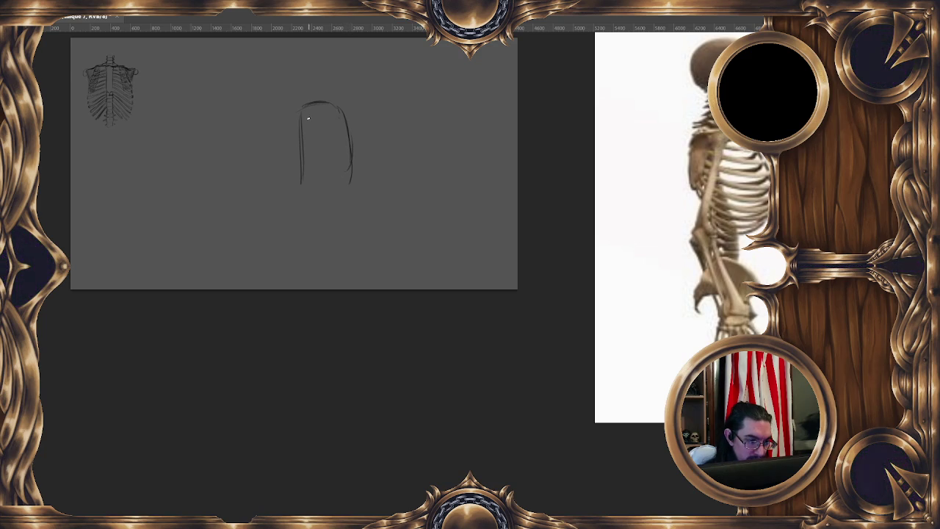